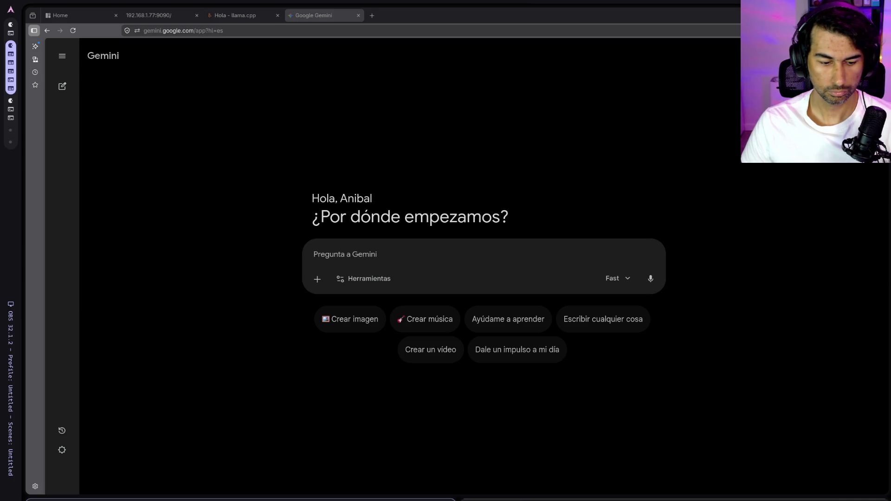
# - Bring Firefox back into focus and show system performance and the Chopin track in the desktop panel
pyautogui.hotkey('alt', 'Tab')
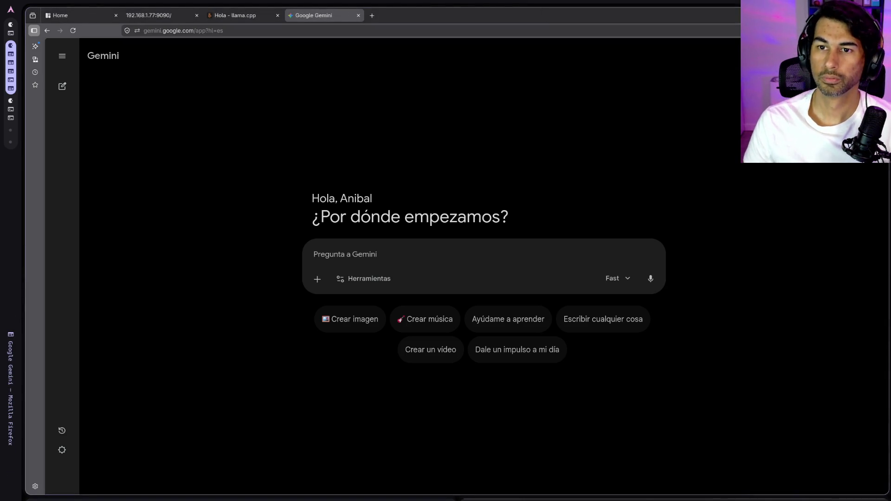
pyautogui.moveTo(715, 4)
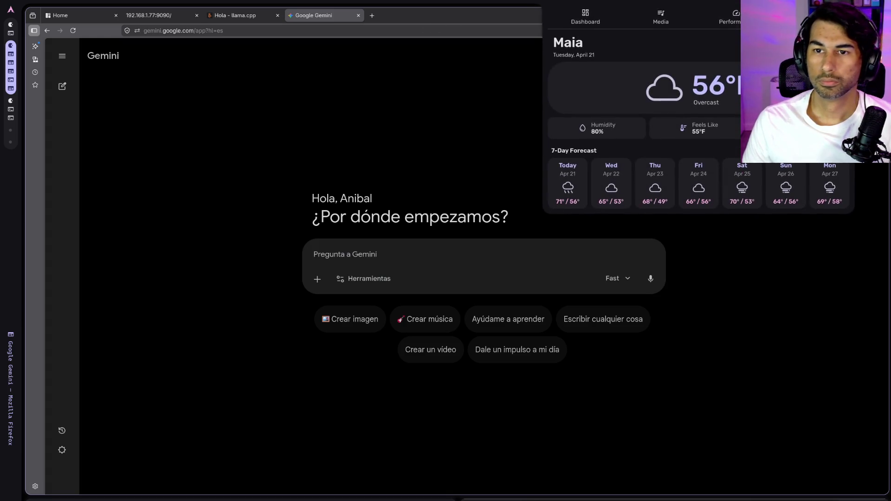
pyautogui.click(726, 20)
pyautogui.click(667, 22)
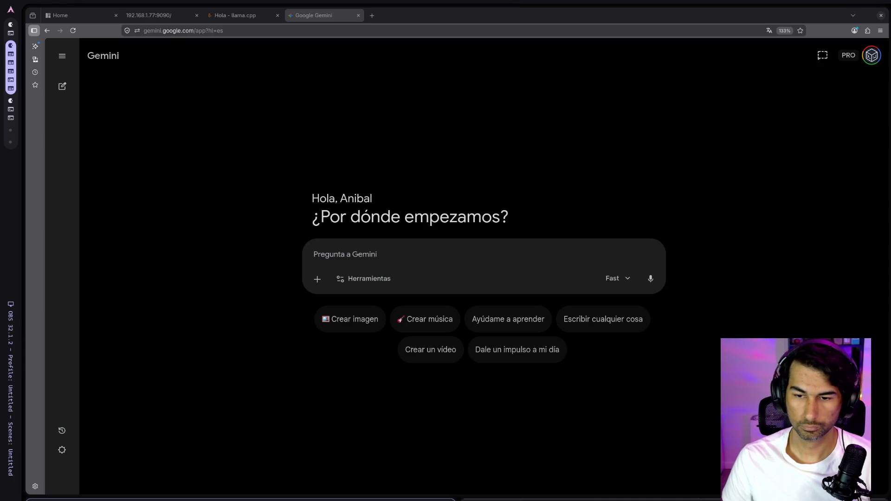
pyautogui.moveTo(701, 4)
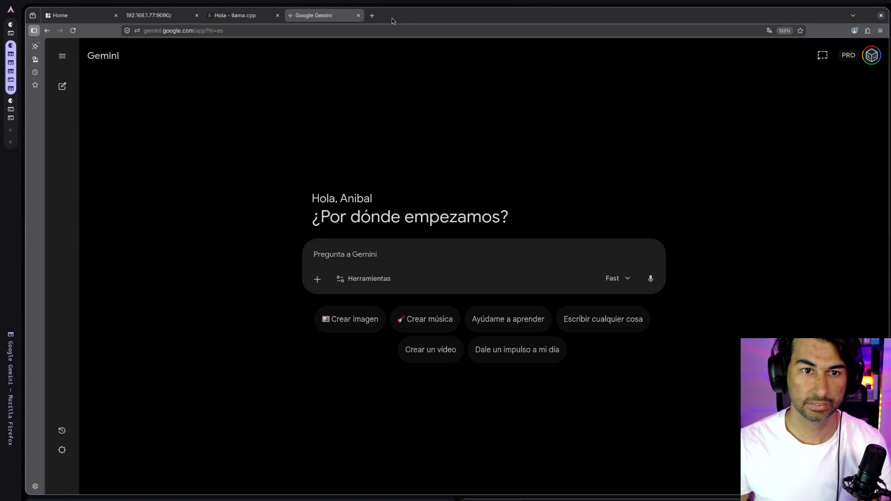
# - Search Google for 'ryzen 5 7600' in a new tab and open AMD's Ryzen 5 7600 result
pyautogui.click(372, 15)
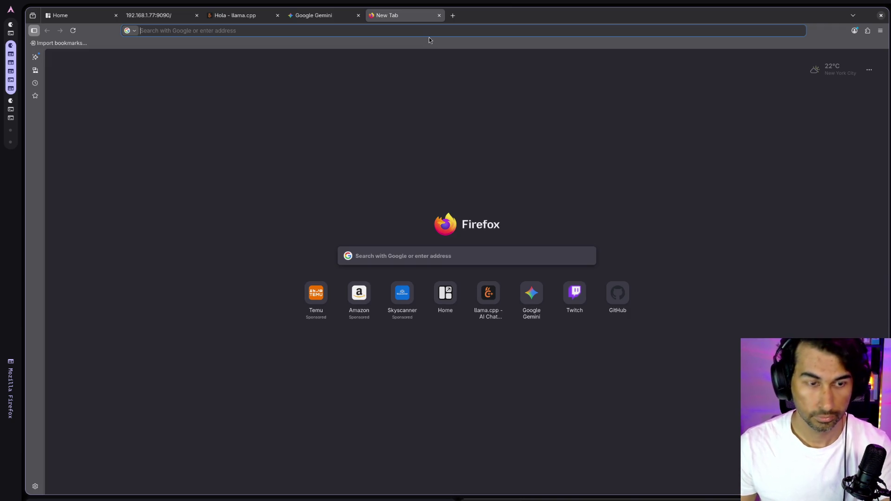
pyautogui.write('ryzen')
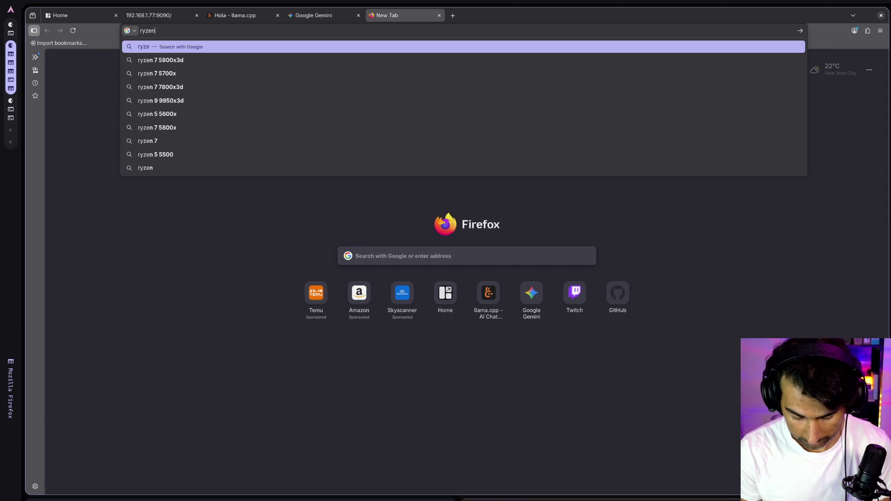
pyautogui.write(' 5 7600')
pyautogui.press('Return')
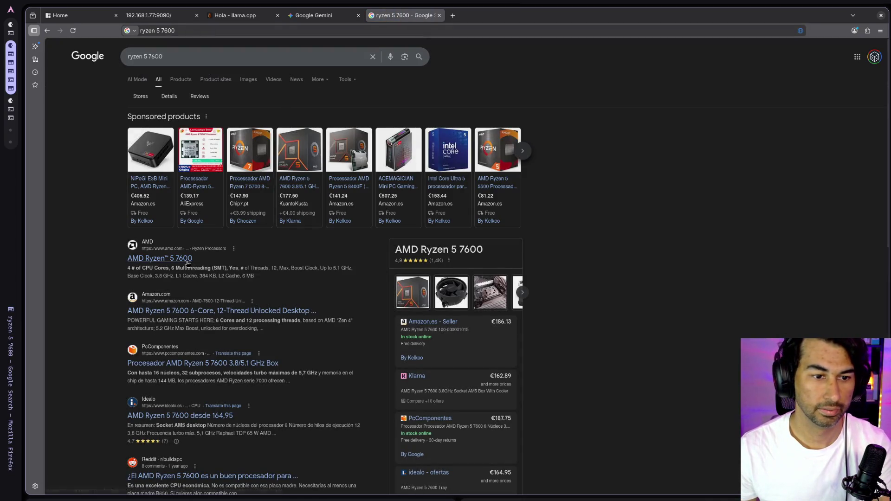
pyautogui.click(187, 263)
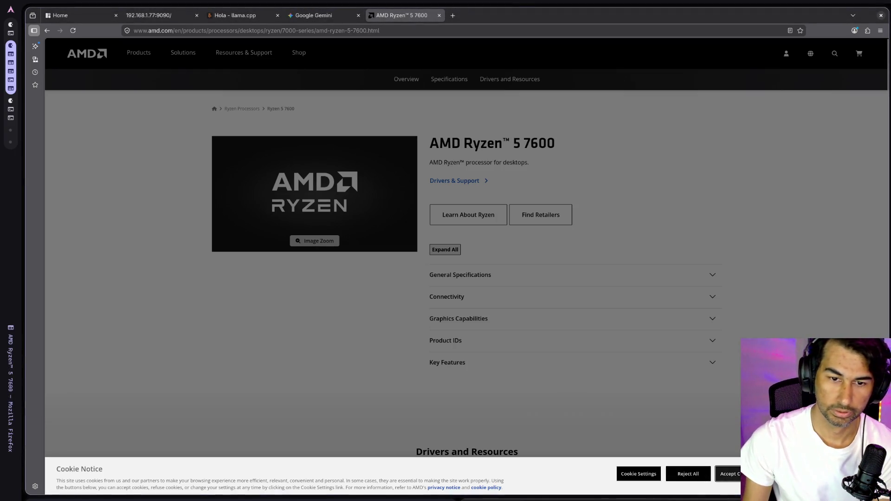
pyautogui.click(729, 478)
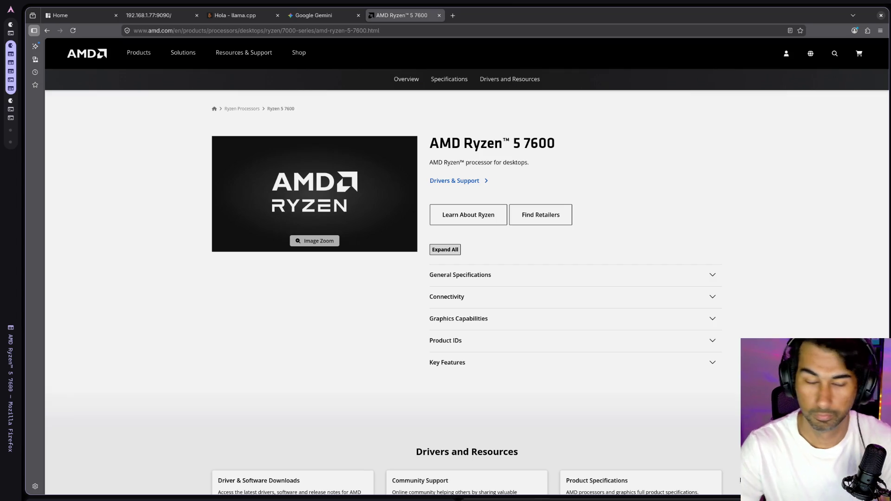
pyautogui.press('super+e')
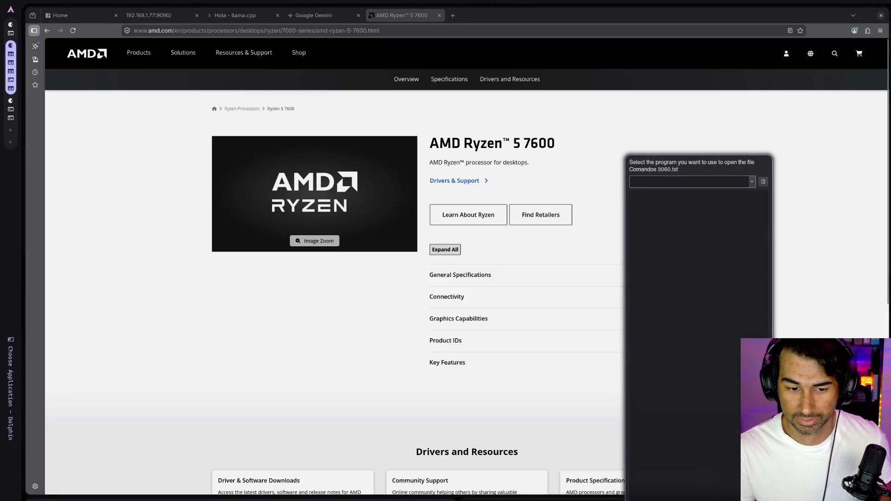
pyautogui.click(553, 344)
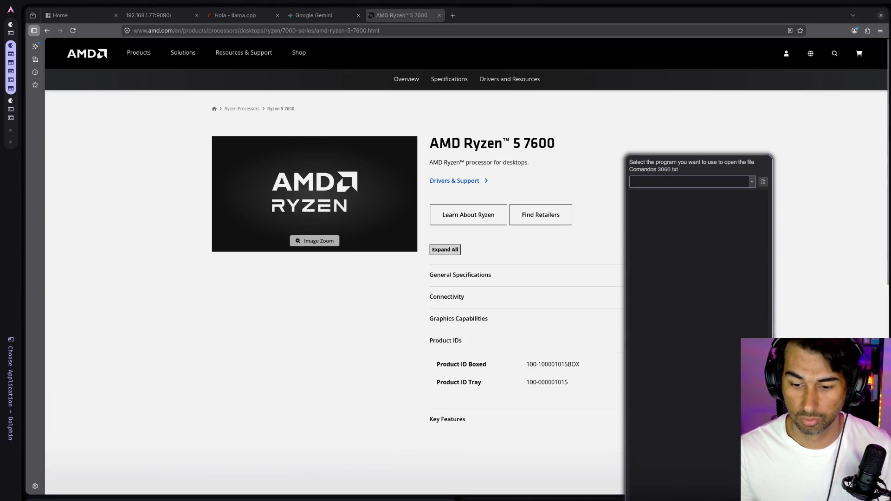
pyautogui.click(719, 371)
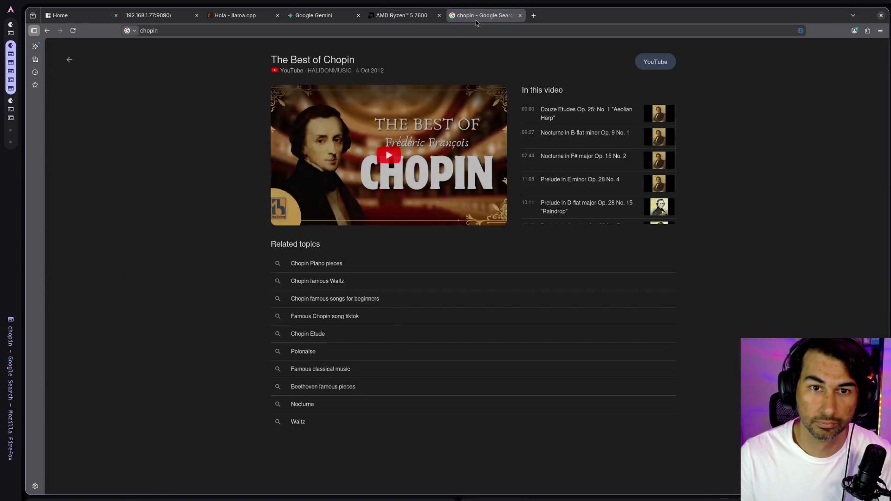
pyautogui.click(521, 15)
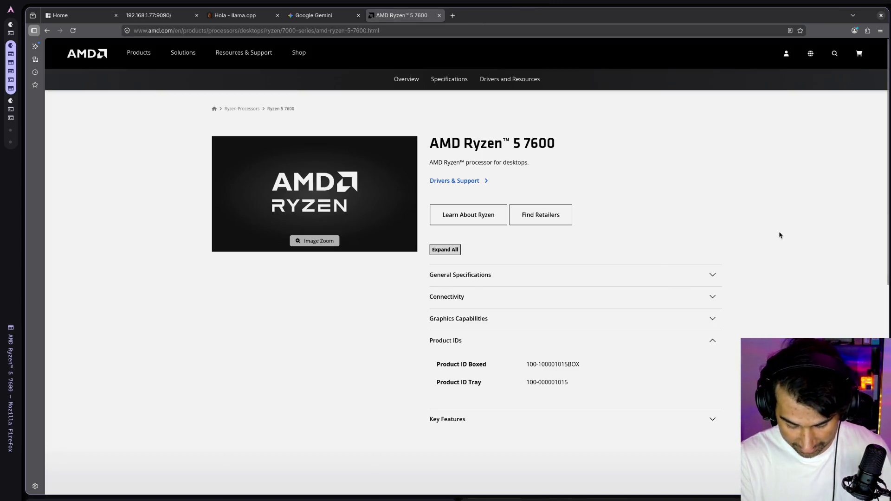
pyautogui.press('super+Return')
# - Print Comandos 3060.txt with cat and highlight the first command's -ncmoe value
pyautogui.write("cat 'Comandos 3060.txt")
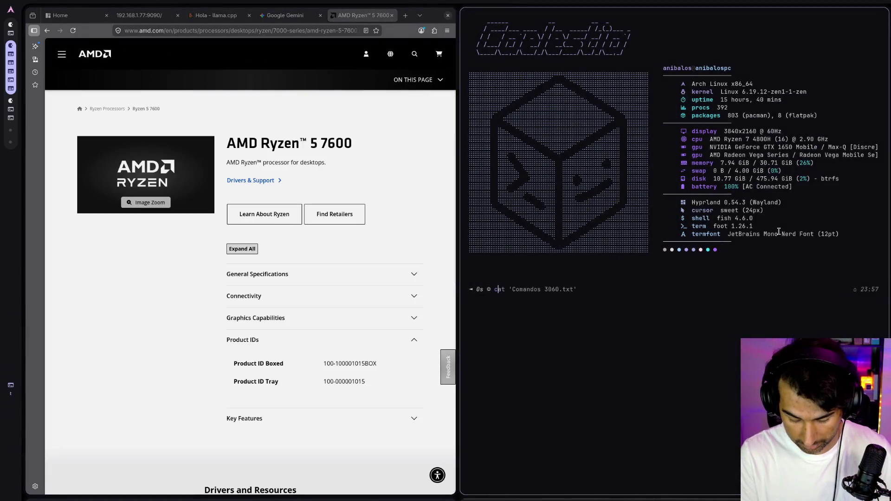
pyautogui.press('Right')
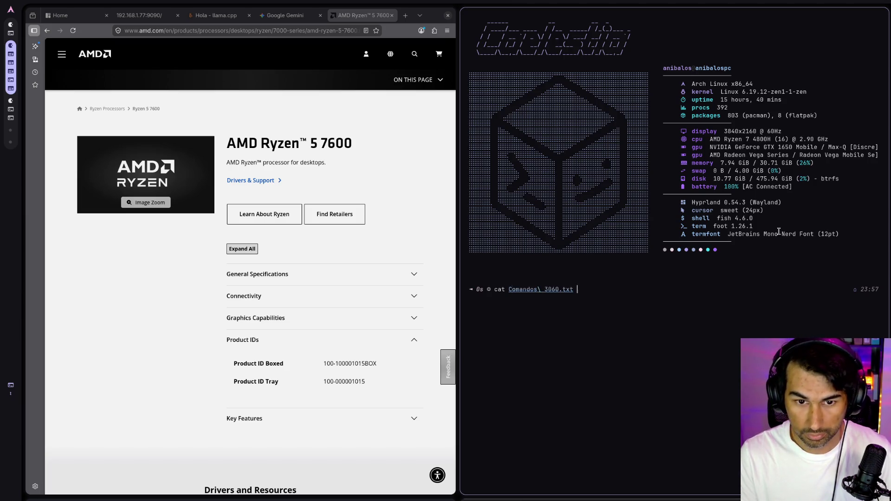
pyautogui.press('Return')
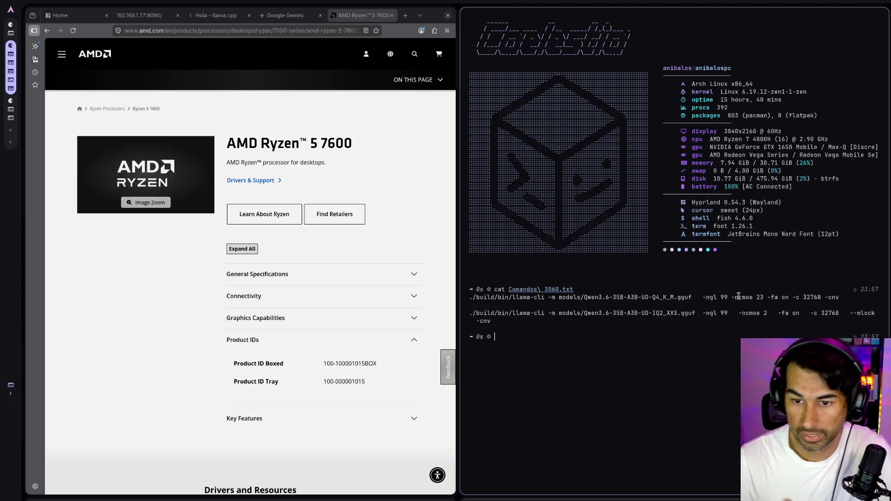
pyautogui.moveTo(732, 297); pyautogui.dragTo(757, 299)
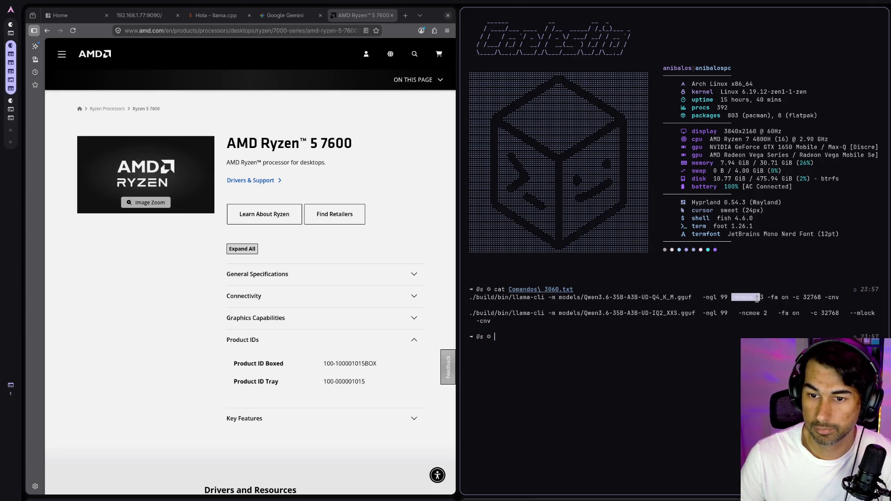
pyautogui.click(736, 317)
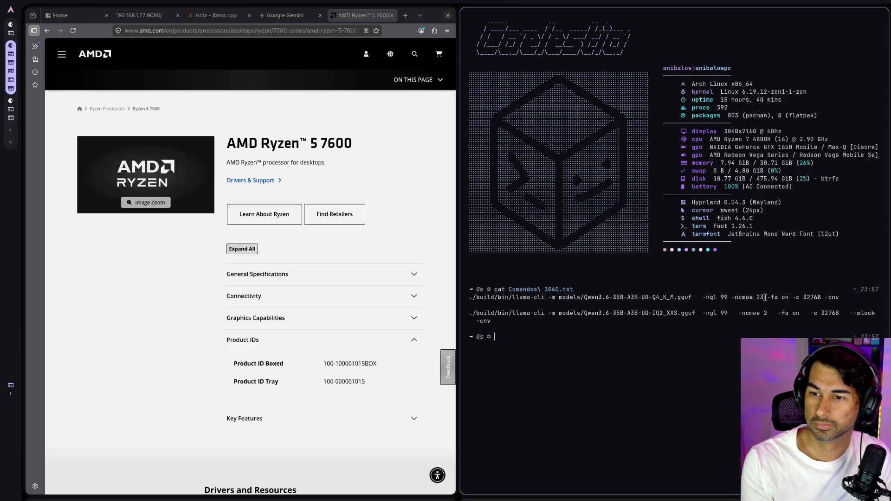
# - Select the llama-cli command lines, then close the terminal and start a new Firefox tab
pyautogui.moveTo(519, 322); pyautogui.dragTo(469, 298)
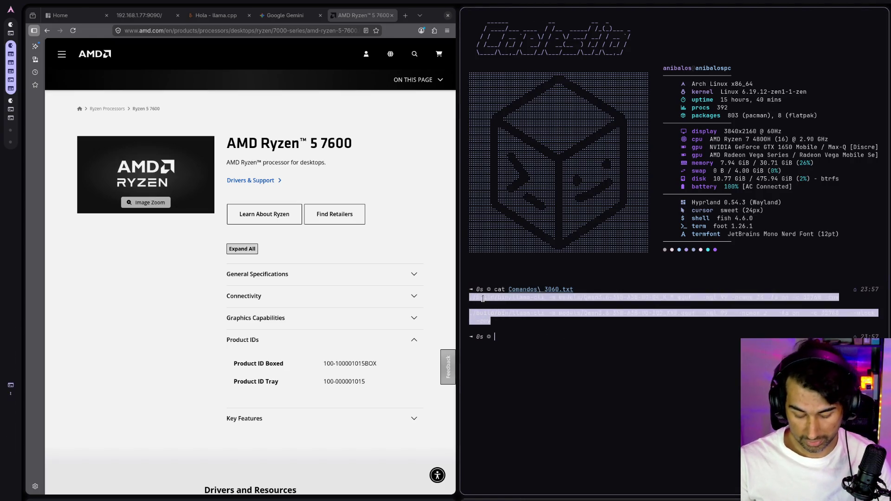
pyautogui.click(652, 227)
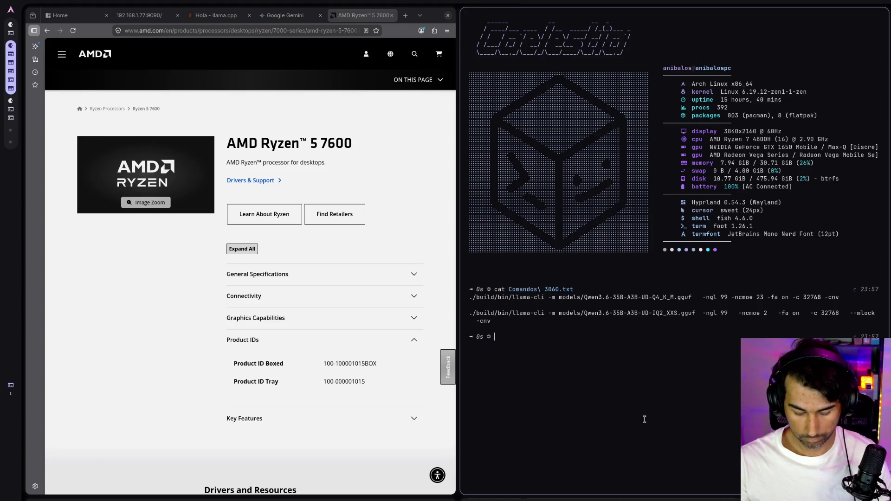
pyautogui.press('super+q')
pyautogui.click(450, 18)
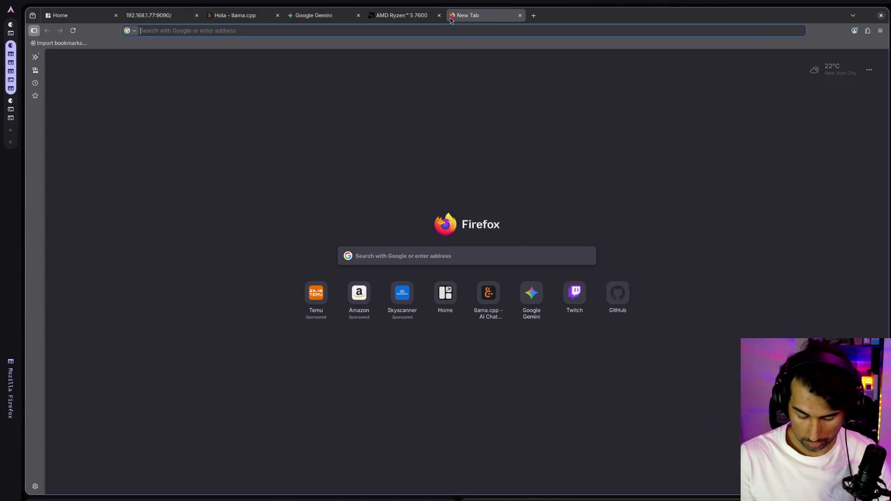
# - Search 'claude', open the Claude site, and sign in through the Google account
pyautogui.write('claude')
pyautogui.press('Return')
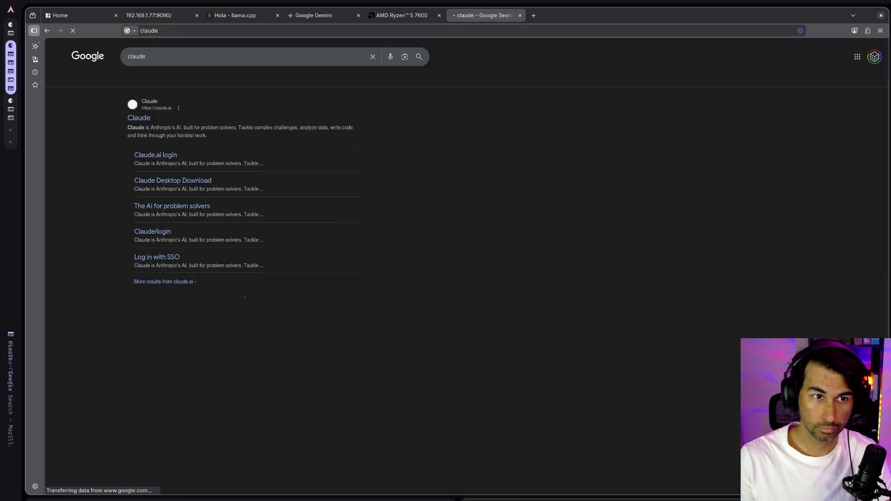
pyautogui.click(134, 119)
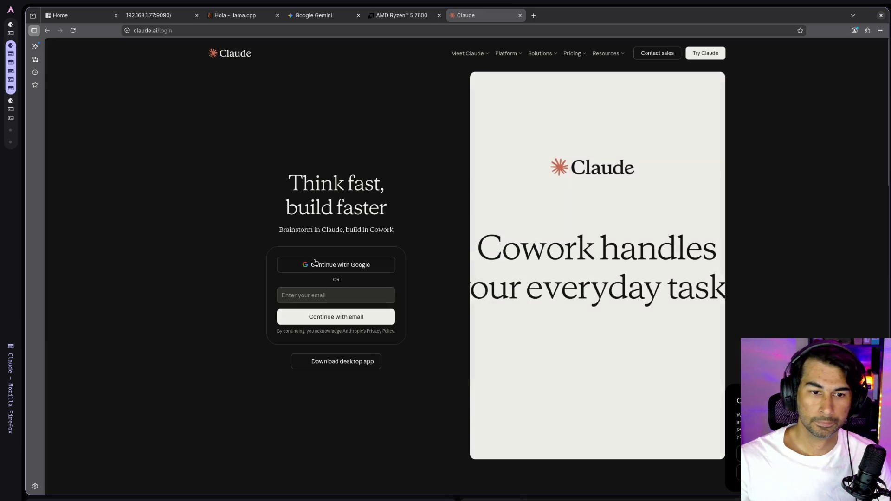
pyautogui.click(315, 263)
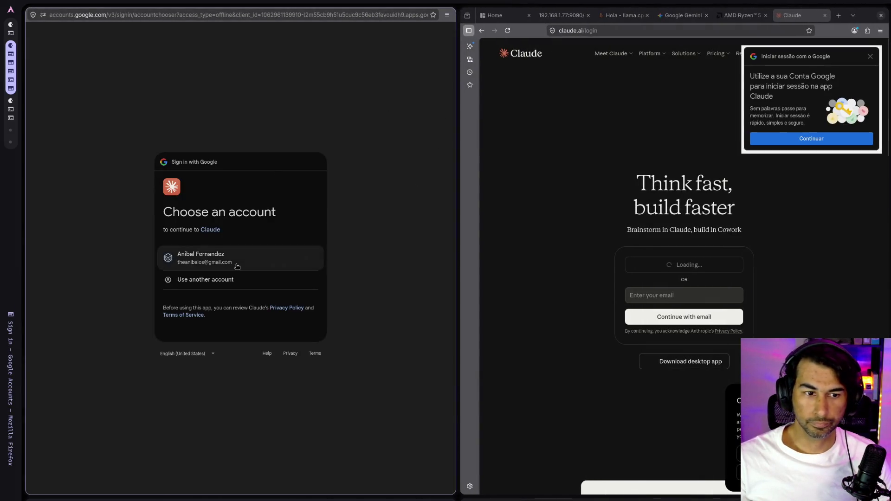
pyautogui.click(237, 266)
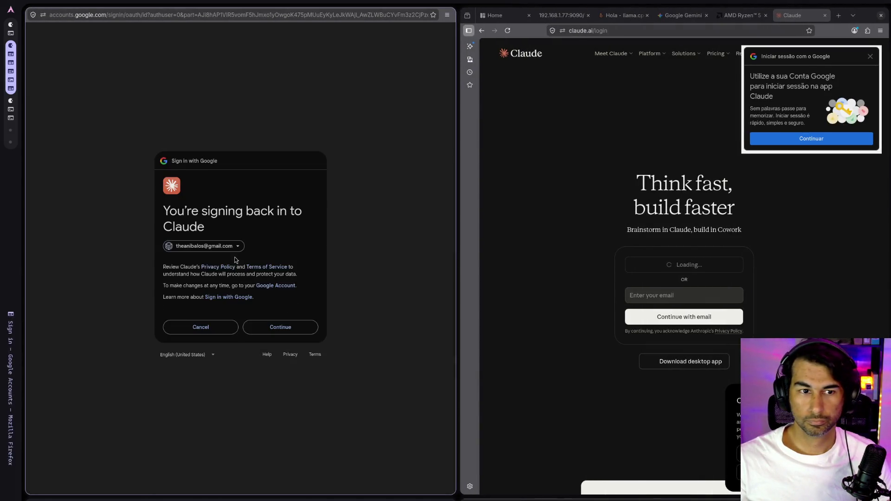
pyautogui.click(263, 327)
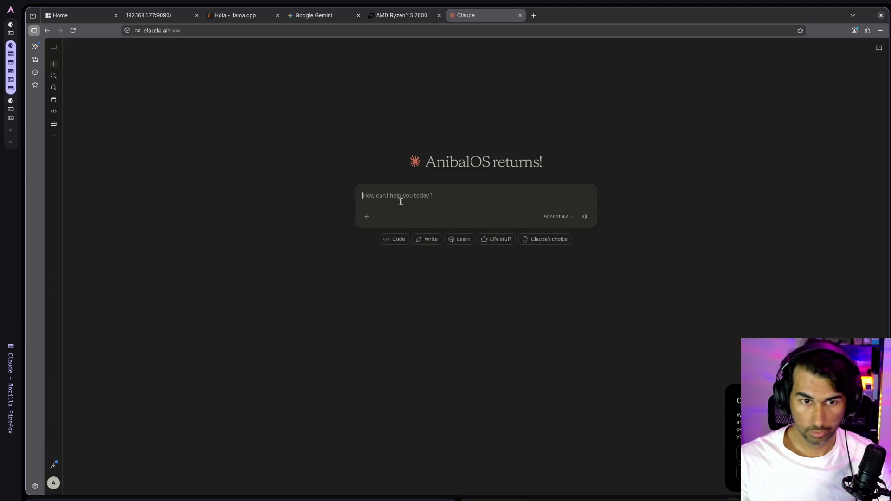
pyautogui.press('super+e')
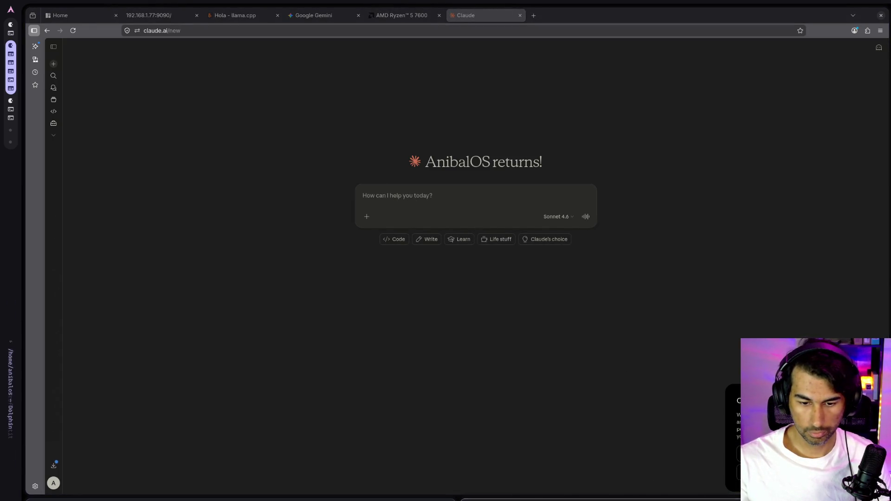
pyautogui.click(668, 298)
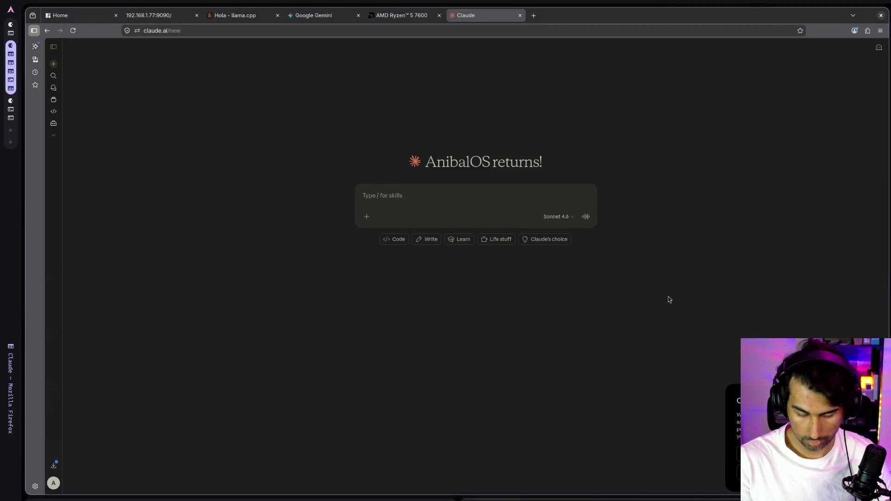
# - In a terminal, print Comandos 3060.txt and select both llama-cli command lines
pyautogui.press('super+Return')
pyautogui.write('cat Comandos\\ 3060.txt')
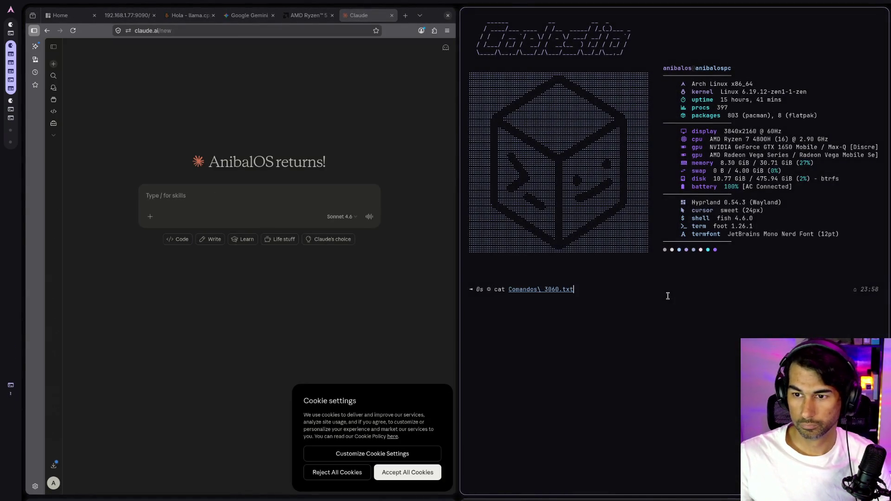
pyautogui.press('Tab')
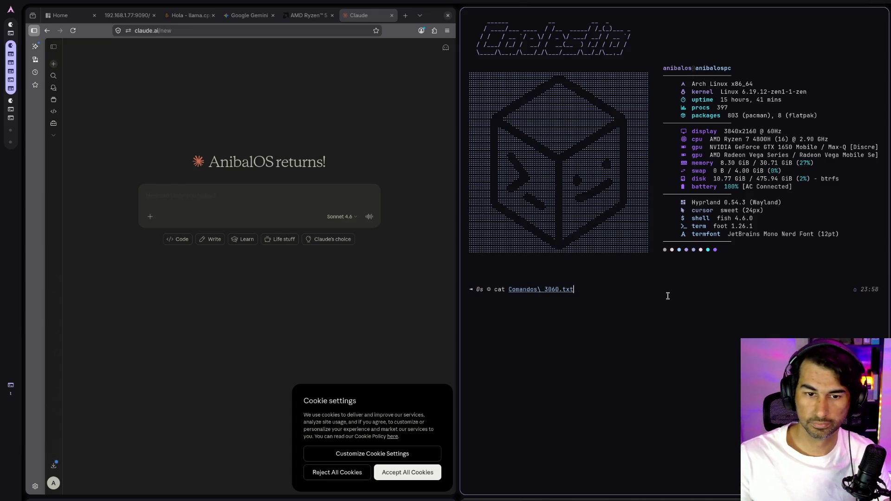
pyautogui.press('Return')
pyautogui.moveTo(513, 318)
pyautogui.mouseDown()
pyautogui.moveTo(470, 314)
pyautogui.moveTo(471, 297)
pyautogui.mouseUp()
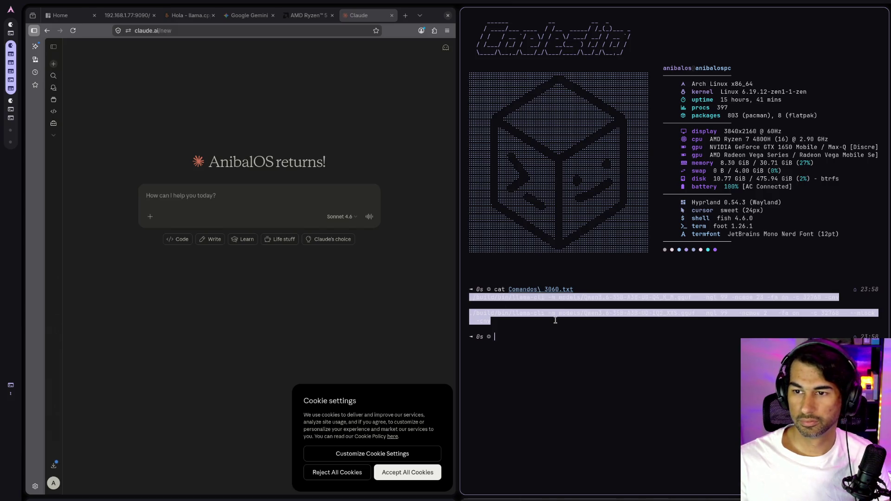
# - Accept Claude's cookies, paste both commands into the chat, and send 'que es ncmoe'
pyautogui.click(275, 189)
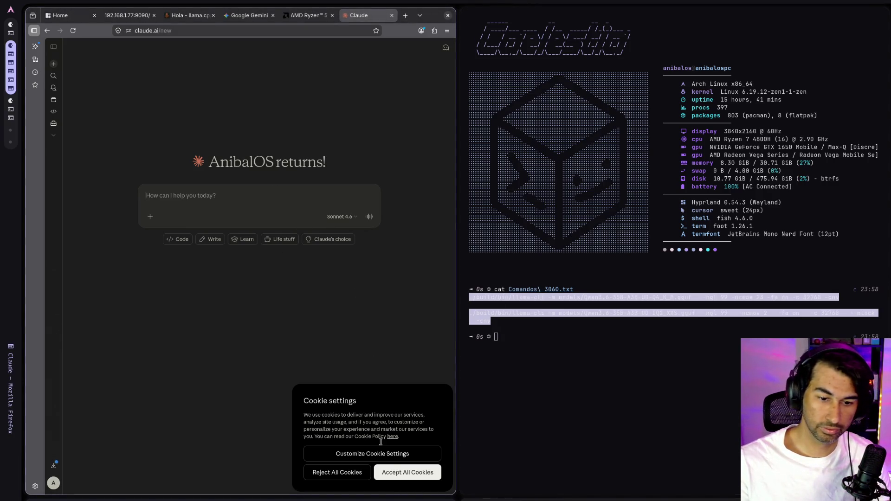
pyautogui.click(405, 472)
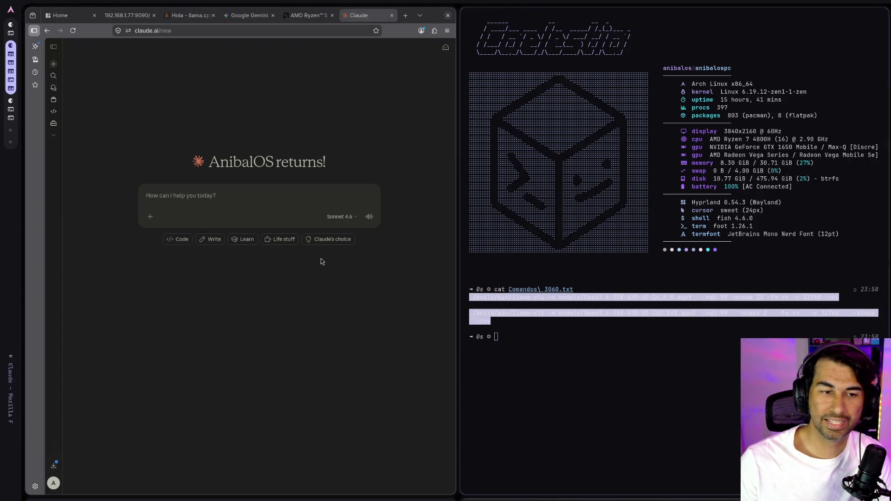
pyautogui.middleClick(288, 199)
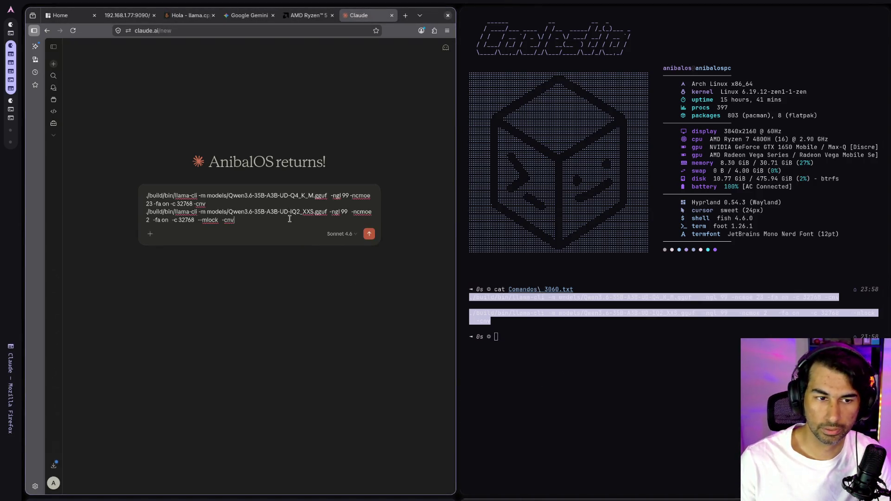
pyautogui.hotkey('shift', 'Return')
pyautogui.hotkey('shift', 'Return')
pyautogui.write('que es')
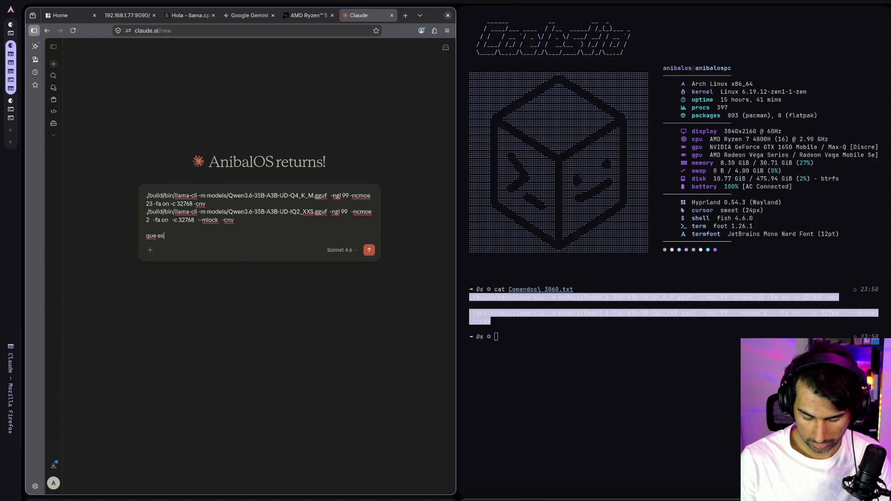
pyautogui.write(' ncmoe')
pyautogui.press('Return')
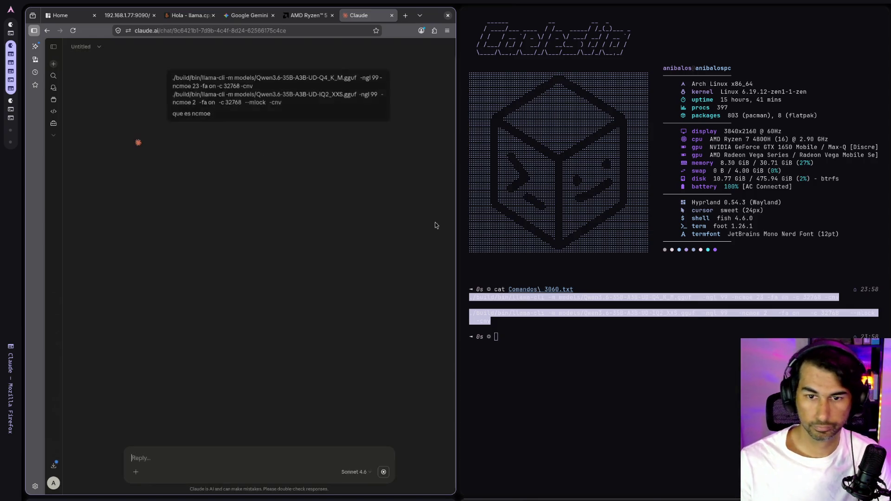
# - Close the terminal so Claude's streaming ncmoe reply fills the screen, then enlarge the page text
pyautogui.click(670, 369)
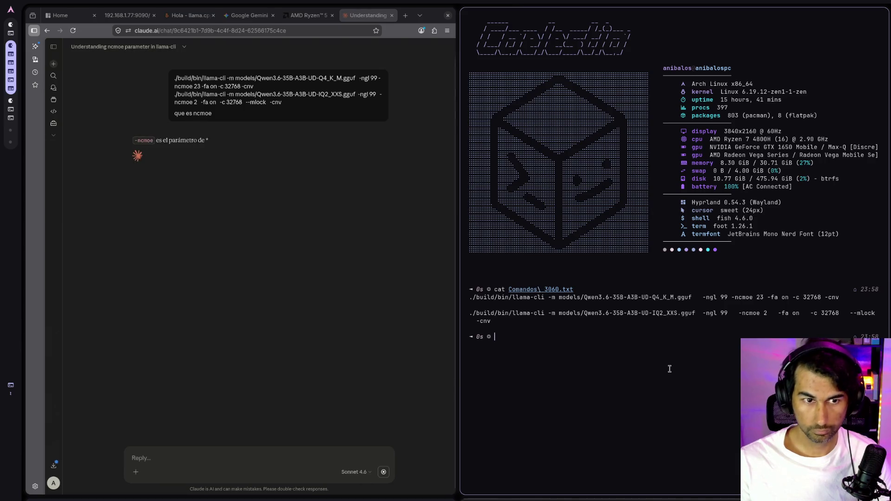
pyautogui.press('super+q')
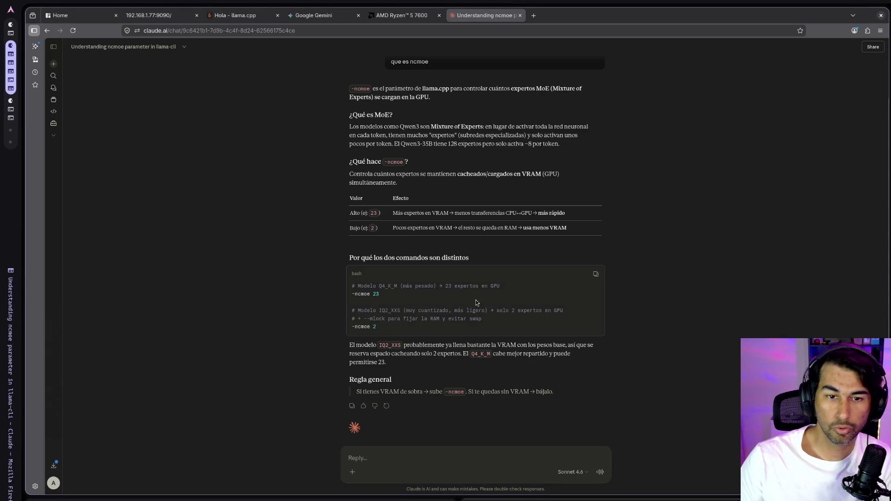
pyautogui.hotkey('ctrl', '+')
pyautogui.hotkey('ctrl', '+')
pyautogui.hotkey('ctrl', '+')
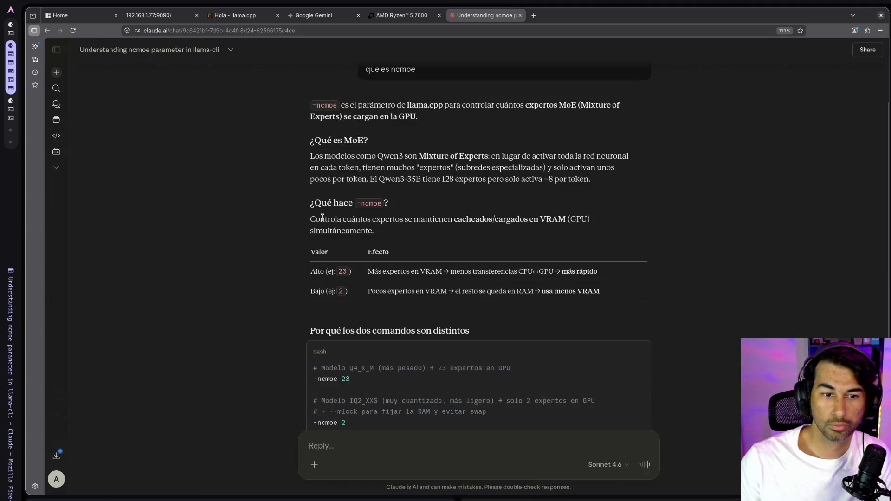
# - Highlight key passages of the reply, like fewer CPU↔GPU transfers, and review the -ncmoe 23 vs 2 table
pyautogui.moveTo(315, 220); pyautogui.dragTo(576, 235)
pyautogui.click(575, 233)
pyautogui.scroll(-2, 583, 260)
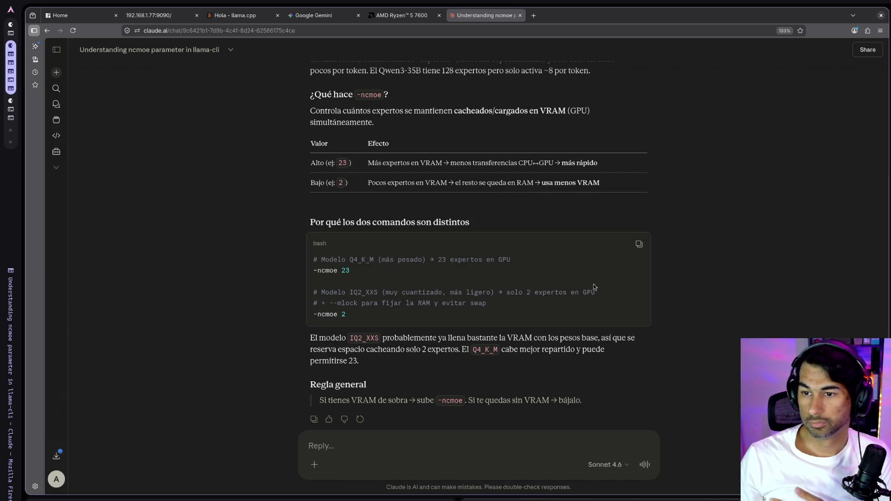
pyautogui.moveTo(419, 164); pyautogui.dragTo(553, 164)
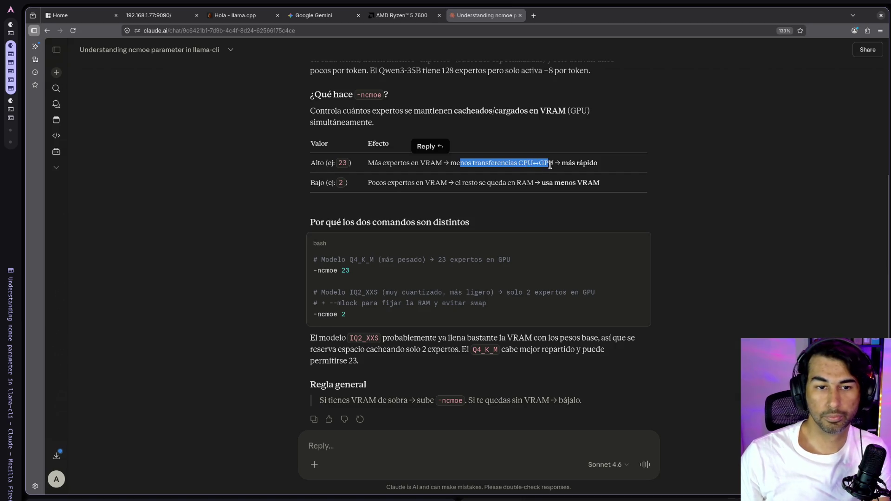
pyautogui.moveTo(415, 183); pyautogui.dragTo(447, 185)
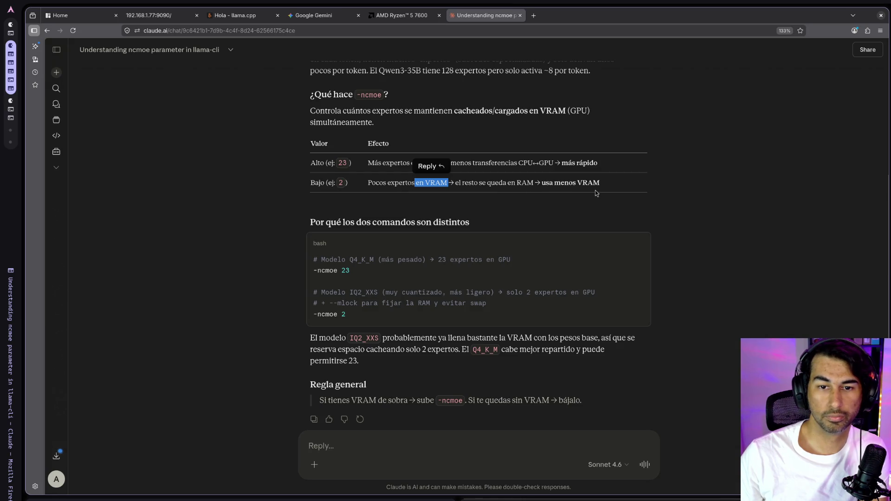
pyautogui.click(430, 315)
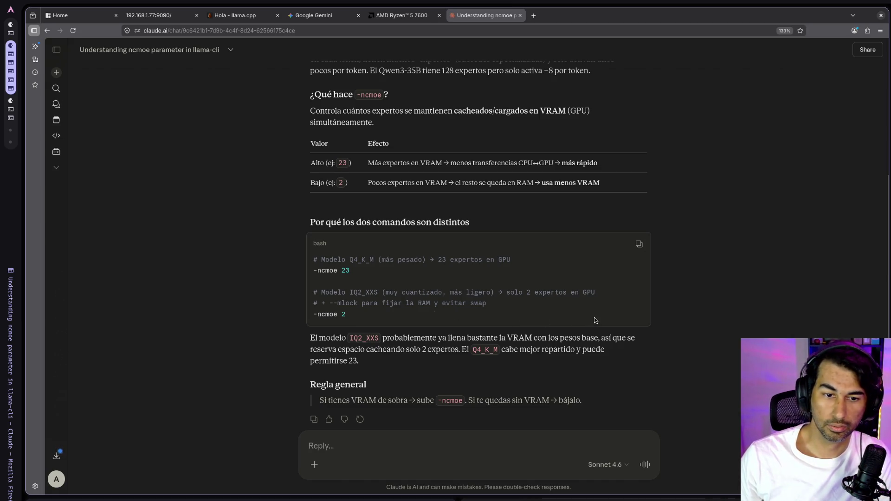
pyautogui.scroll(-1, 594, 320)
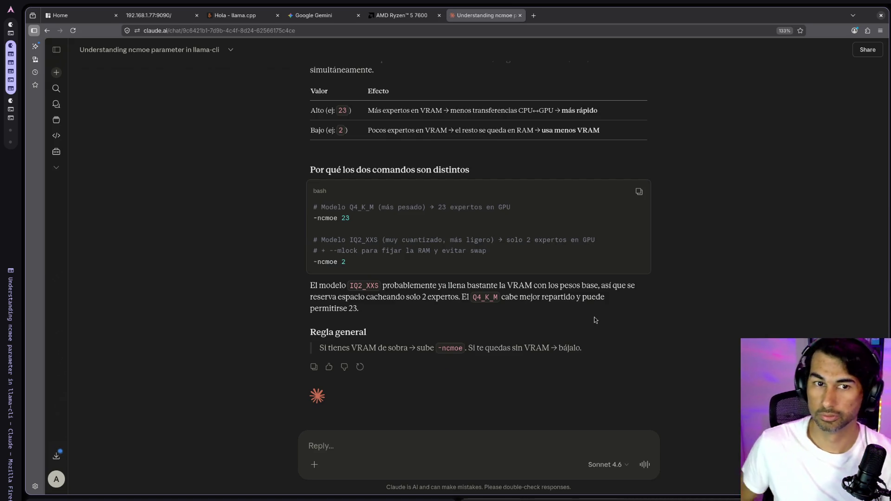
pyautogui.scroll(5, 575, 314)
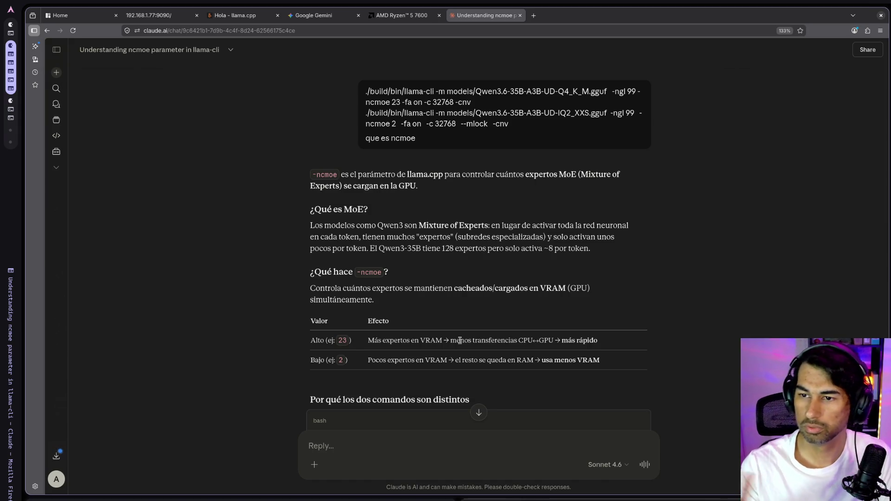
pyautogui.hotkey('alt', 'Tab')
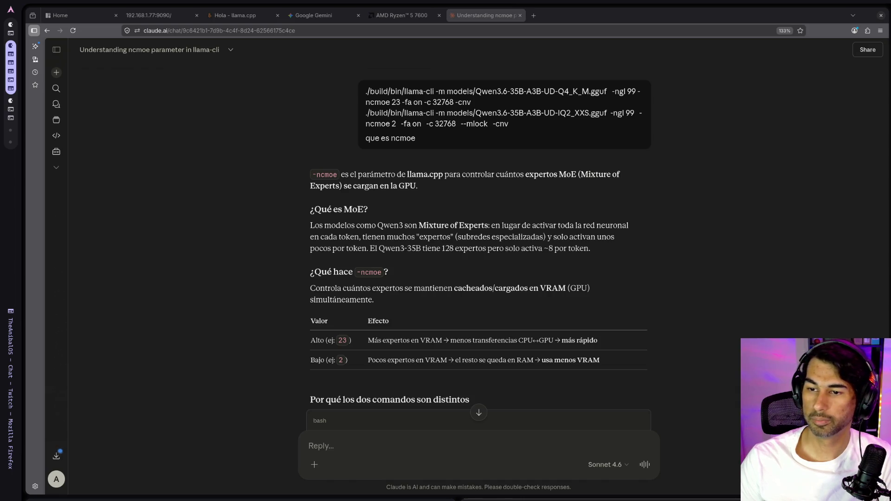
pyautogui.click(573, 313)
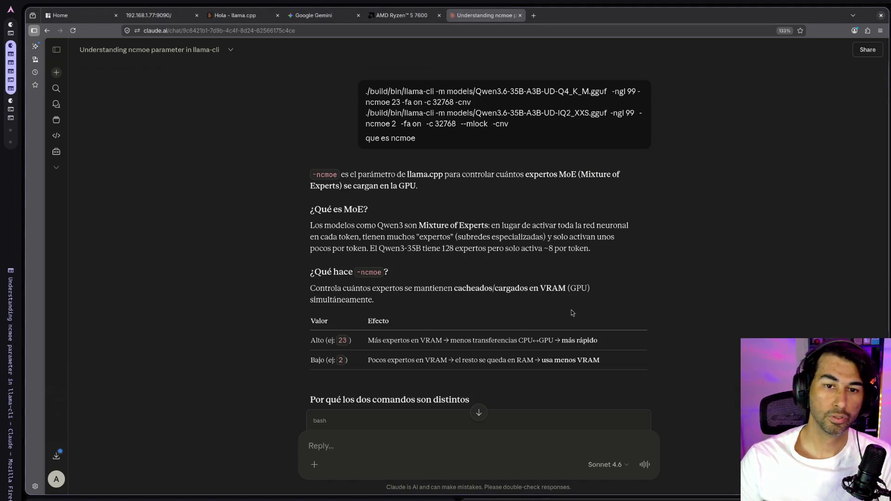
pyautogui.moveTo(513, 131); pyautogui.dragTo(358, 91)
pyautogui.click(557, 120)
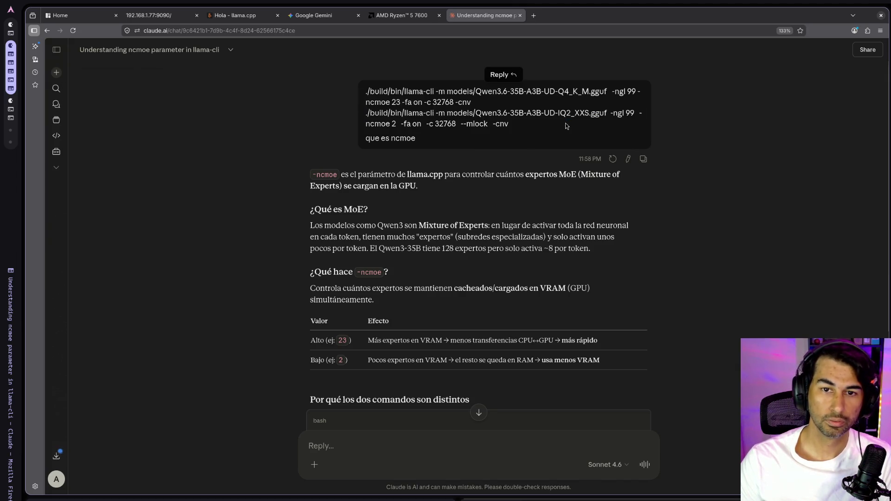
pyautogui.moveTo(562, 125); pyautogui.dragTo(366, 117)
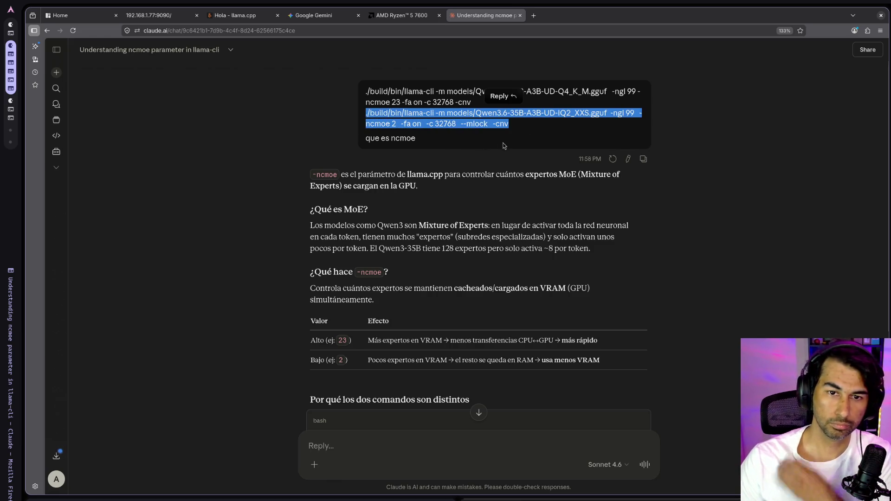
pyautogui.click(514, 135)
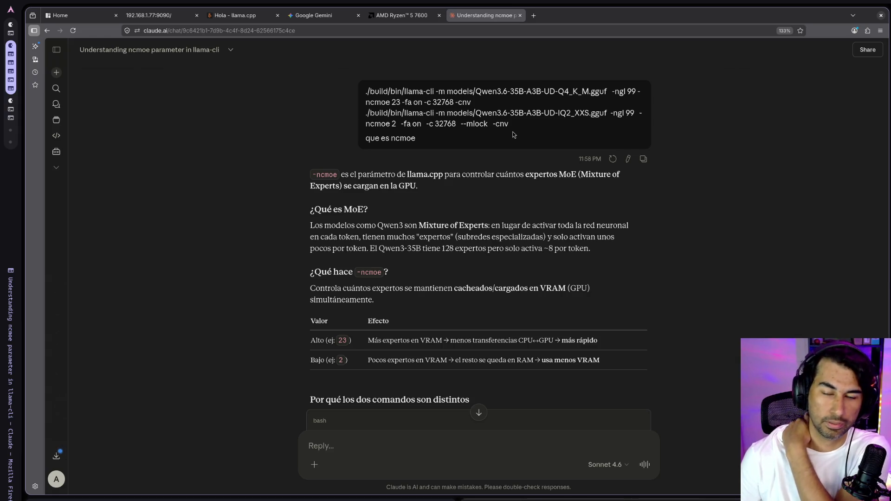
pyautogui.scroll(-1, 546, 316)
pyautogui.scroll(-4, 546, 315)
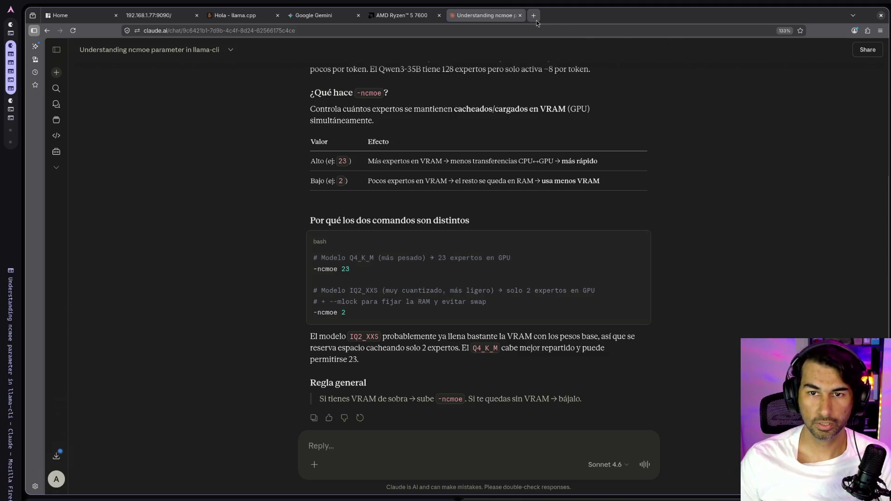
pyautogui.hotkey('alt', 'Tab')
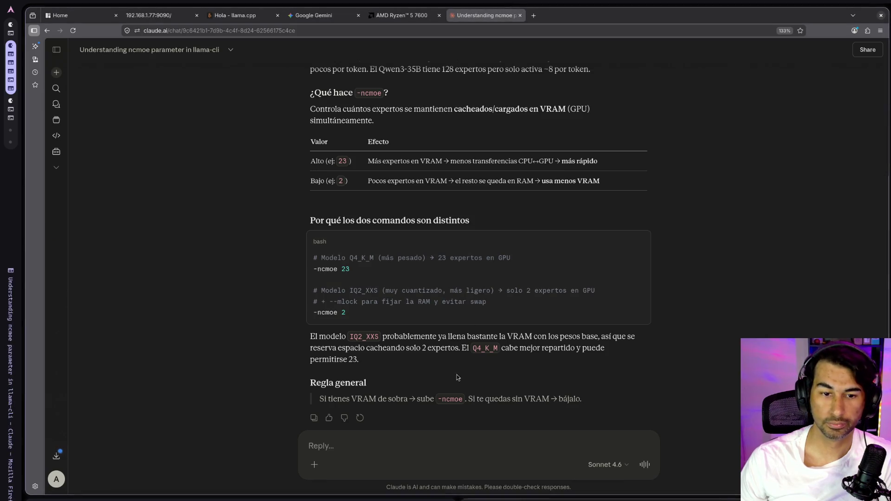
# - Send the follow-up 'tengo un ryzeb 5 7600 y una 3060 cuando ncmoe le puedo poner' to Claude
pyautogui.click(532, 432)
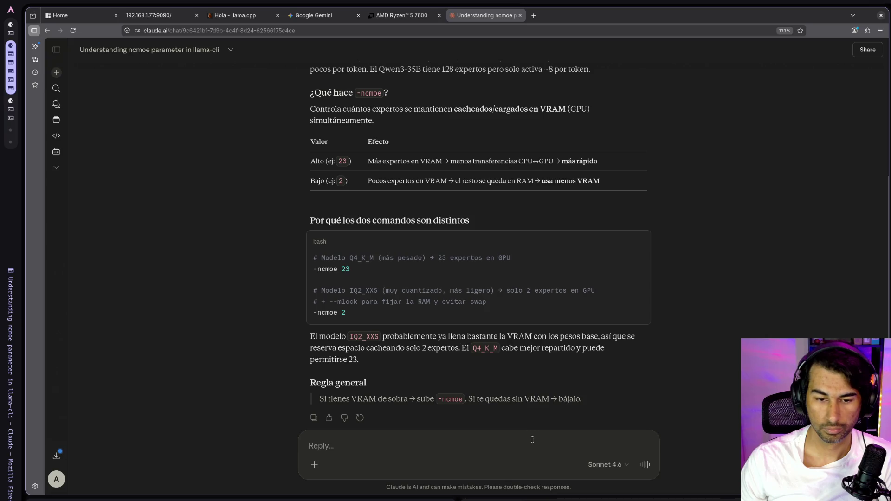
pyautogui.write('te')
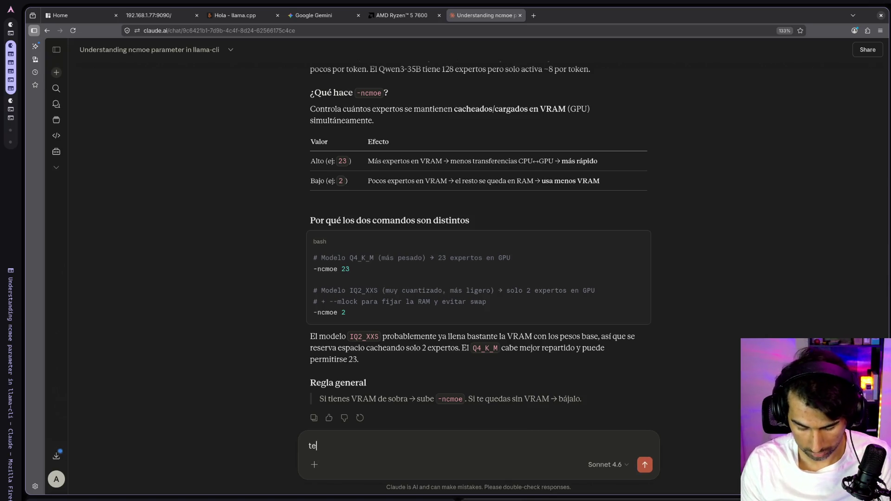
pyautogui.write('ngo un ryzeb')
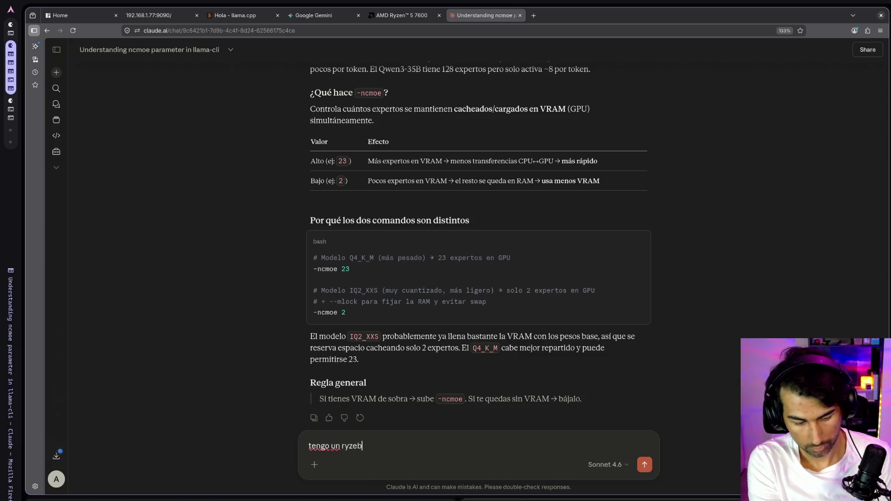
pyautogui.write(' 5')
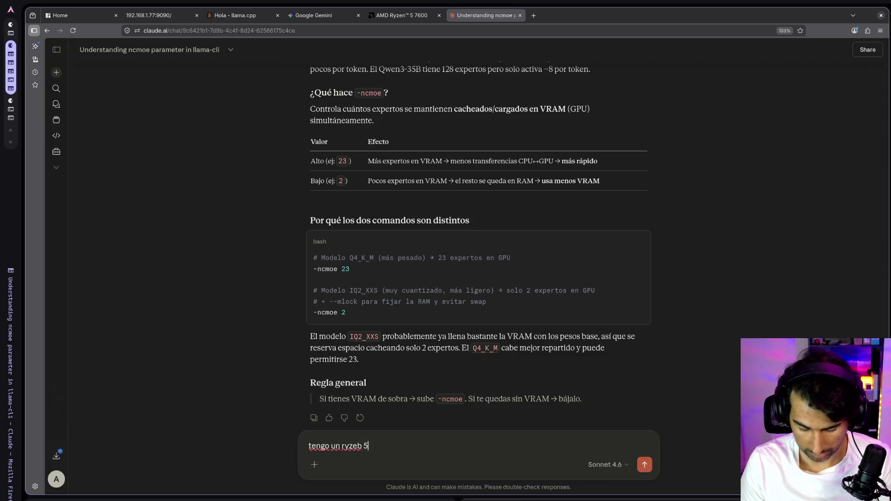
pyautogui.write(' 7600 y')
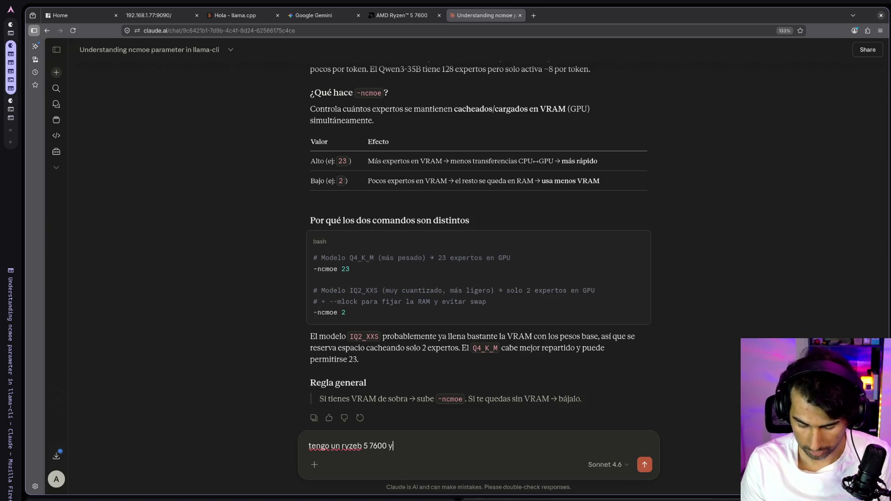
pyautogui.write(' una 30')
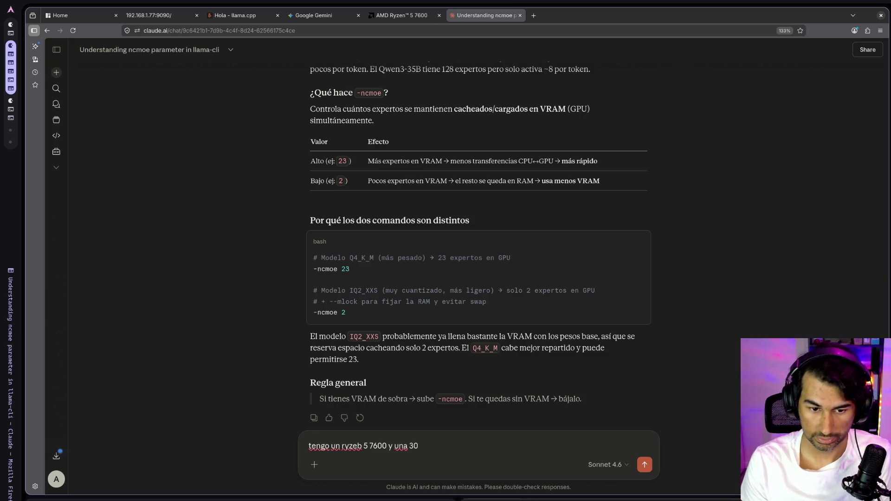
pyautogui.write('60 cuando')
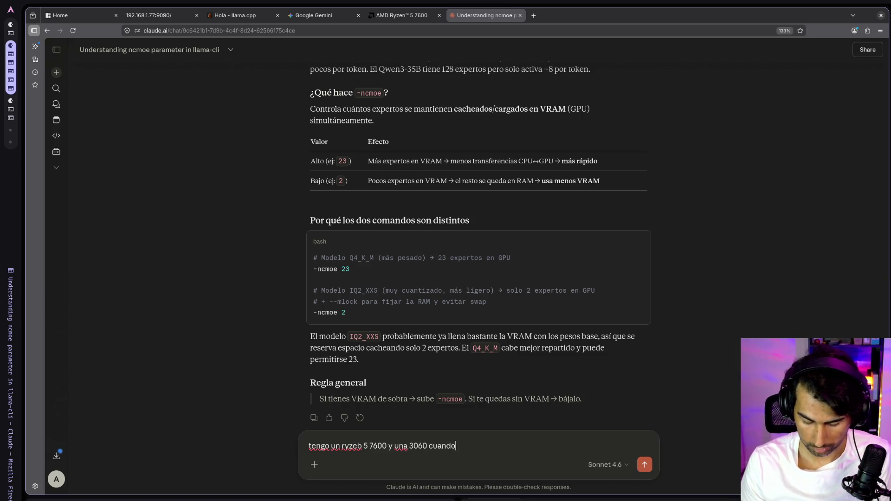
pyautogui.write(' ncmoe le p')
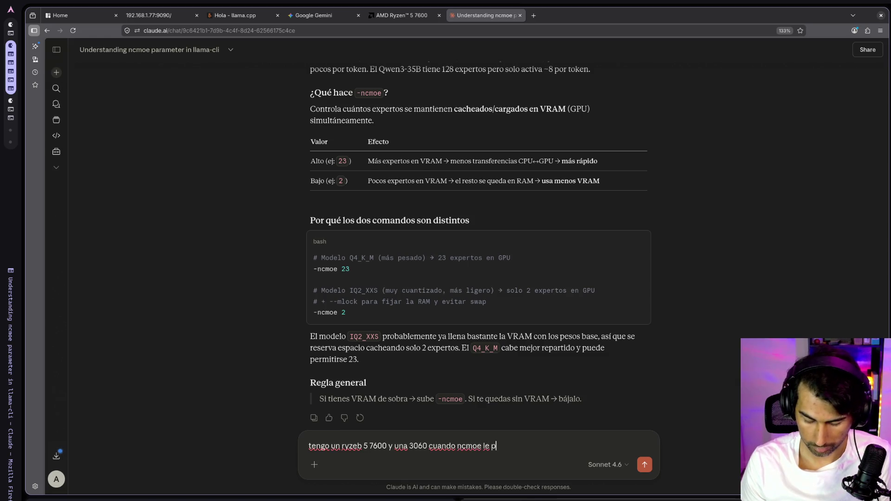
pyautogui.write('uedo poner')
pyautogui.press('Return')
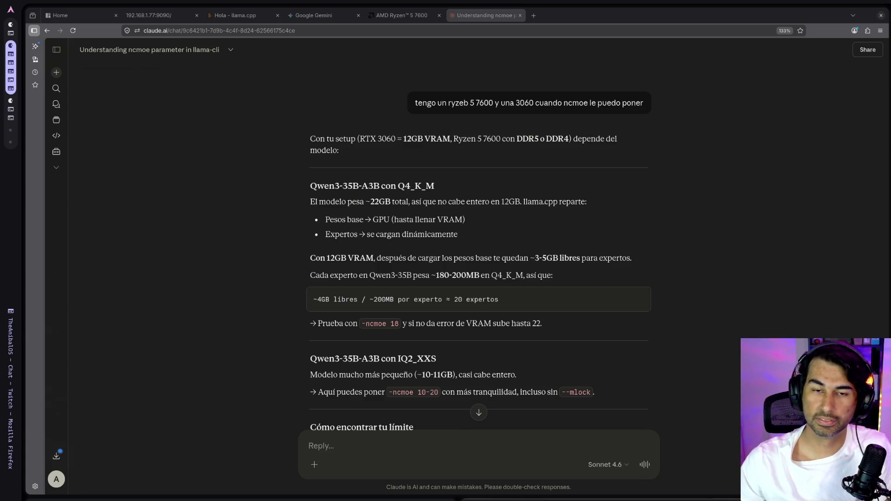
pyautogui.click(510, 50)
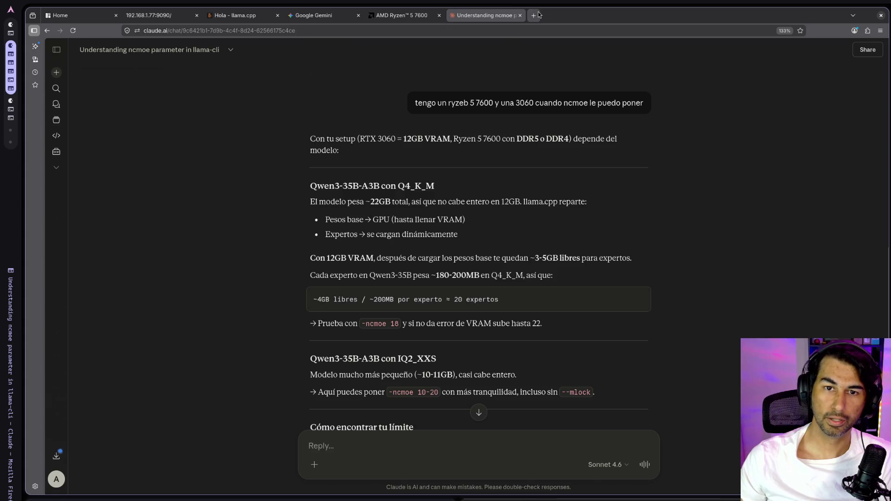
# - Search 'moe llm' in a new tab and switch to image results
pyautogui.click(534, 15)
pyautogui.write('moe llm')
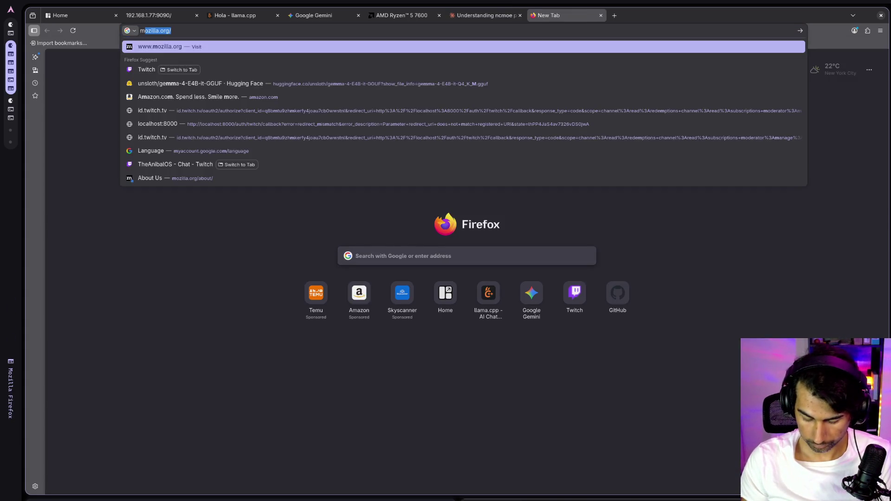
pyautogui.press('Return')
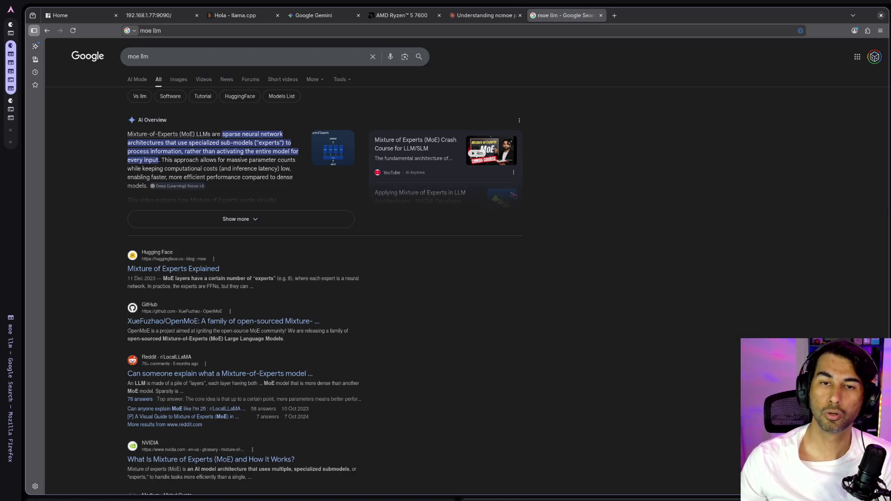
pyautogui.click(184, 79)
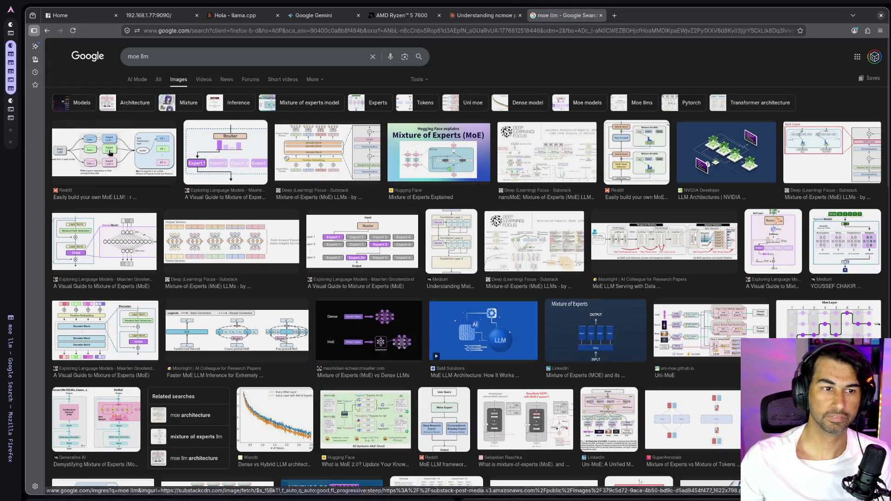
# - Preview the Deep (Learning) Focus, Exploring Language Models and Hugging Face MoE diagrams
pyautogui.click(314, 147)
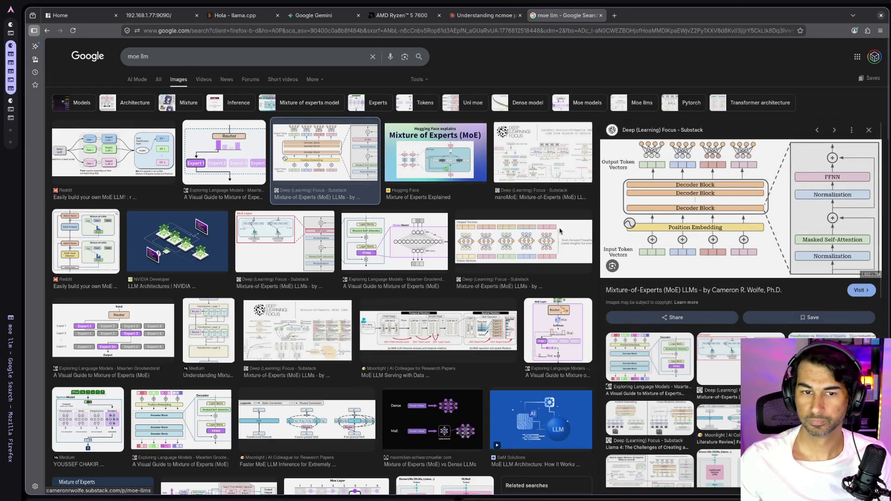
pyautogui.click(381, 249)
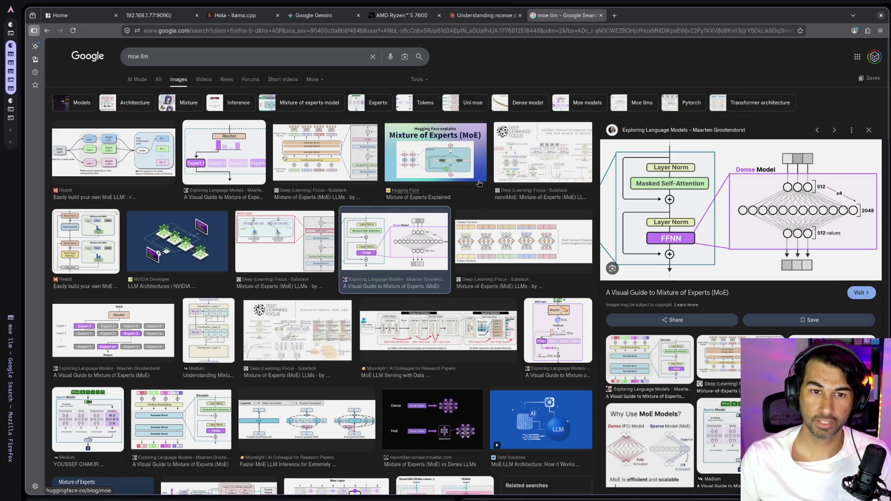
pyautogui.click(449, 170)
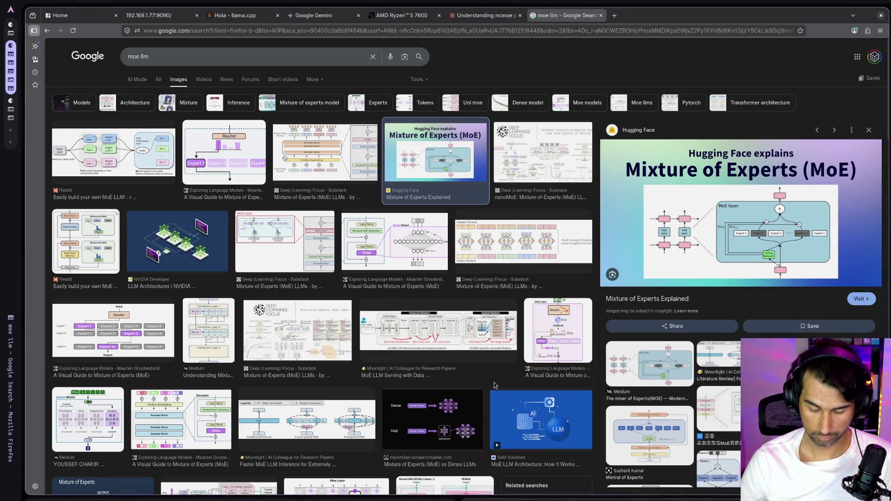
pyautogui.press('super+Return')
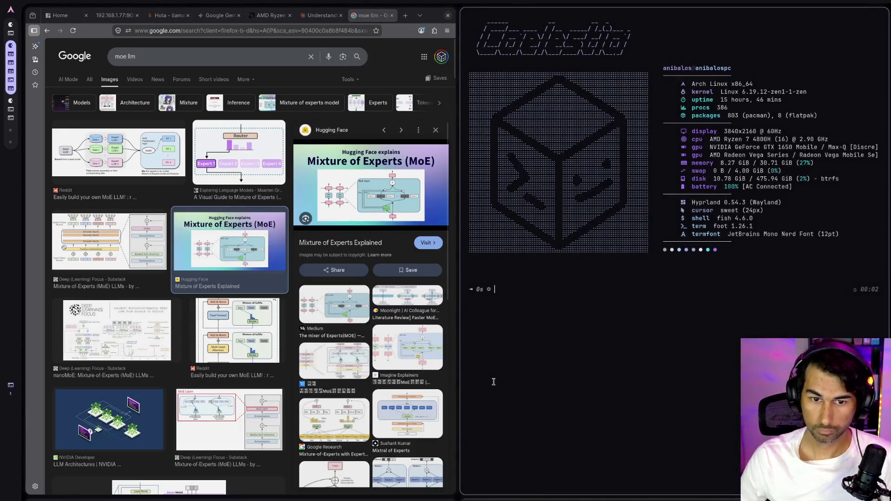
# - Print Comandos 3060.txt, then maximize the terminal and enlarge its text
pyautogui.write('cat Comandos\\ 3060.txt')
pyautogui.press('Return')
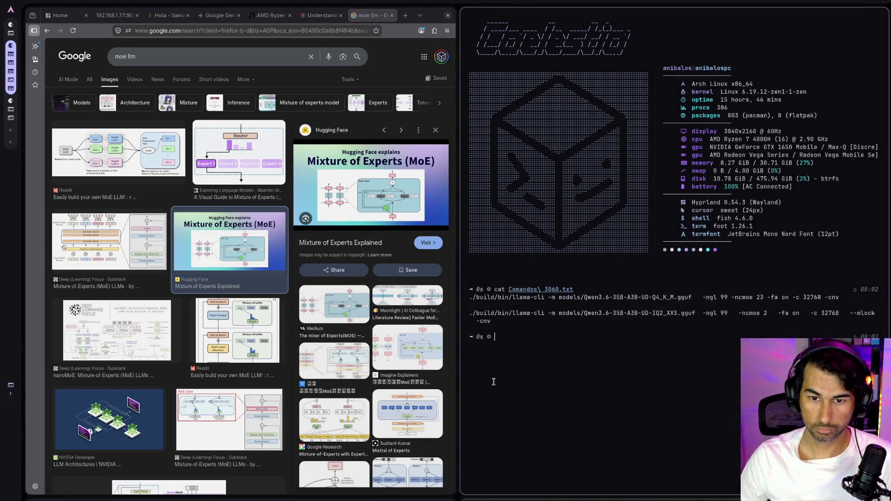
pyautogui.hotkey('ctrl', '+')
pyautogui.hotkey('ctrl', '+')
pyautogui.hotkey('ctrl', '+')
pyautogui.hotkey('ctrl', '-')
pyautogui.hotkey('ctrl', '-')
pyautogui.hotkey('ctrl', '-')
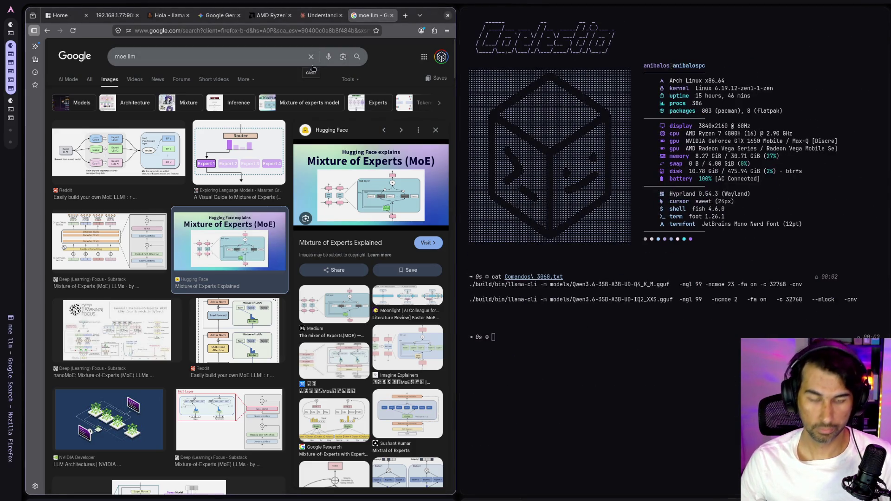
pyautogui.press('super+shift+Right')
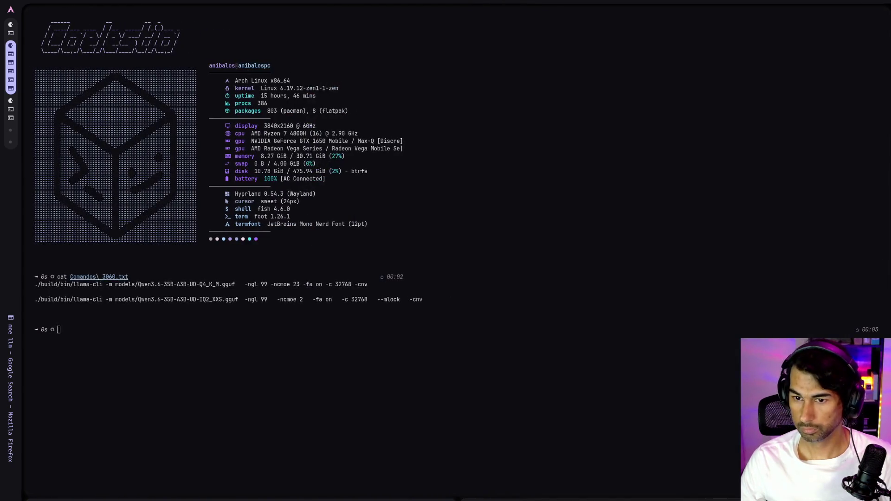
pyautogui.hotkey('ctrl', '+')
pyautogui.hotkey('ctrl', '+')
pyautogui.hotkey('ctrl', '+')
pyautogui.hotkey('ctrl', '+')
pyautogui.hotkey('ctrl', '+')
pyautogui.hotkey('ctrl', '+')
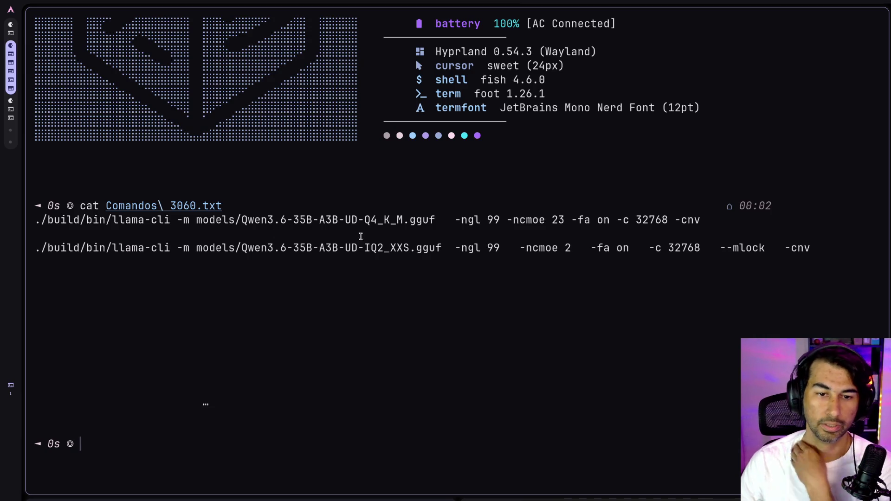
# - Highlight the Q4_K_M model file path, then shrink the text and tile the browser beside it
pyautogui.moveTo(439, 220); pyautogui.dragTo(189, 220)
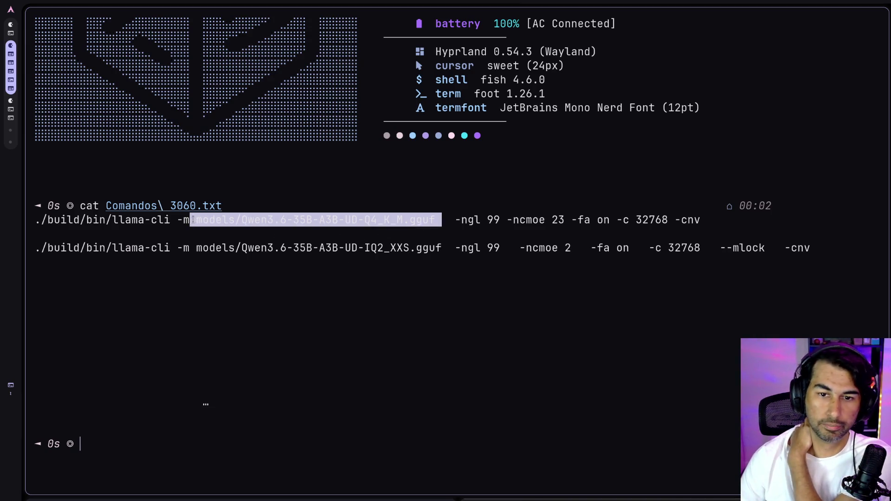
pyautogui.click(521, 297)
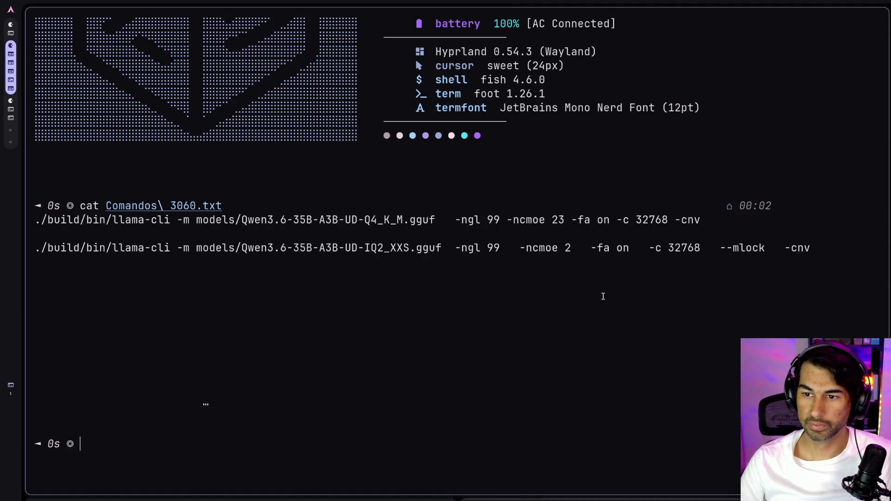
pyautogui.hotkey('ctrl', '-')
pyautogui.hotkey('ctrl', '-')
pyautogui.hotkey('ctrl', '-')
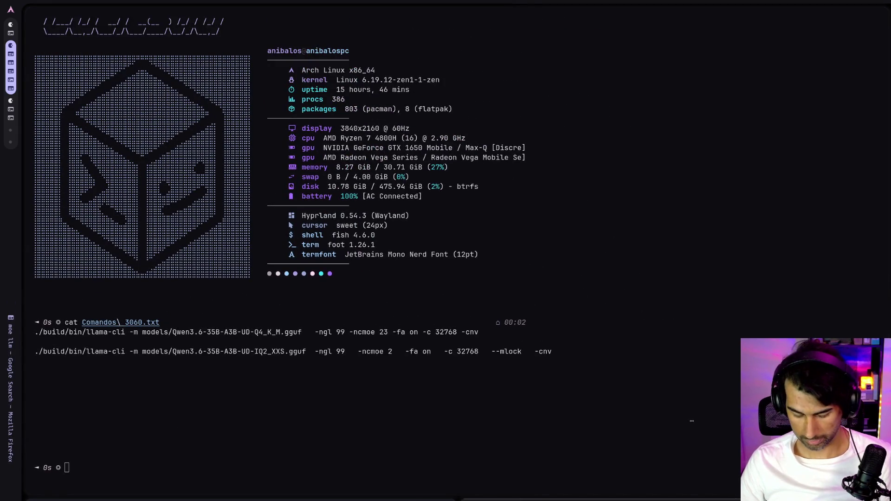
pyautogui.press('super+s')
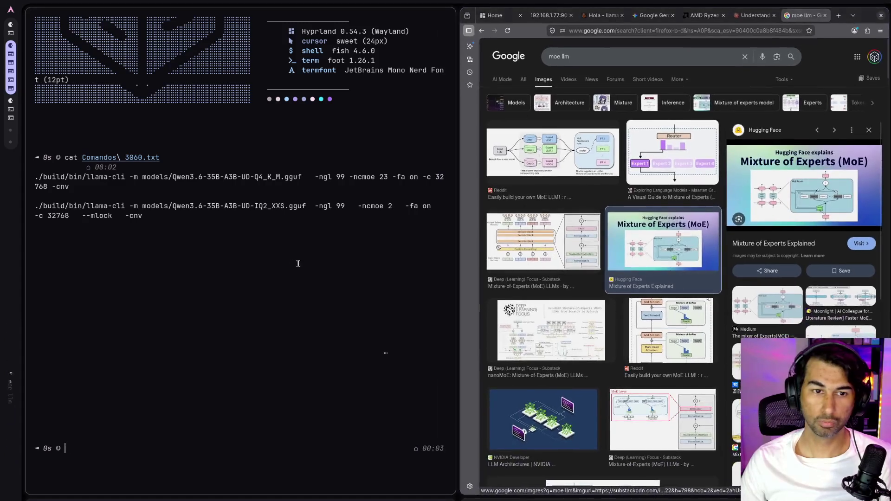
# - Make Firefox fullscreen and close the 'moe llm' Google image results tab
pyautogui.press('super+f')
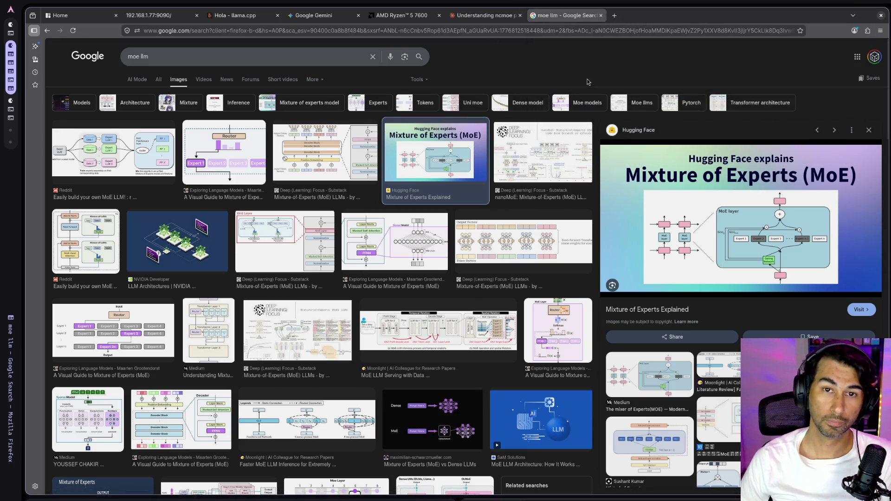
pyautogui.middleClick(541, 19)
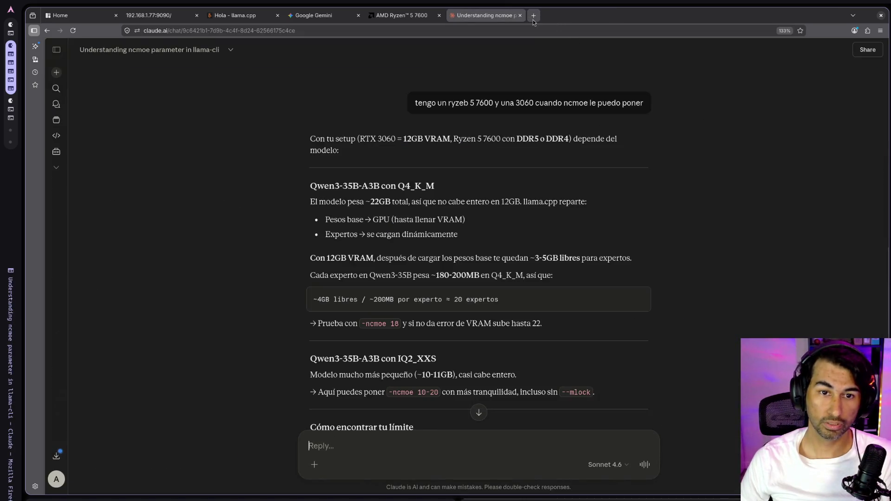
# - In a new tab, search Google for Hugging Face and open its home page
pyautogui.click(533, 20)
pyautogui.write('hiug')
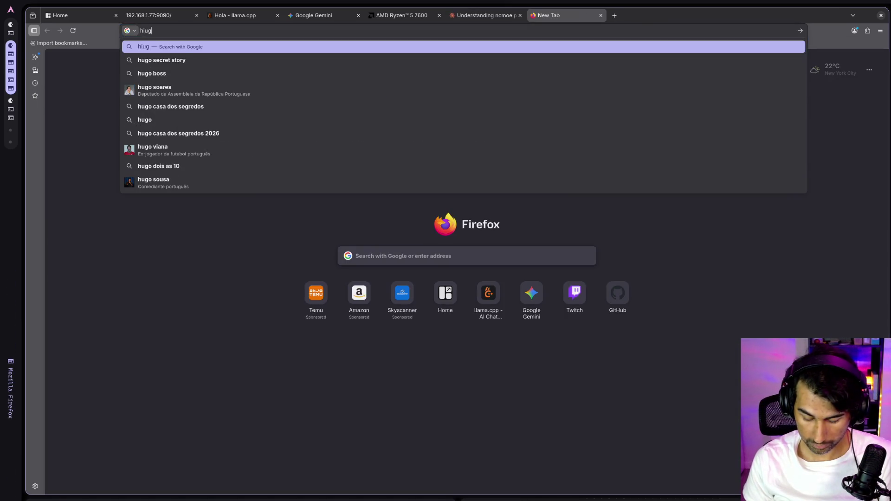
pyautogui.write('ginface')
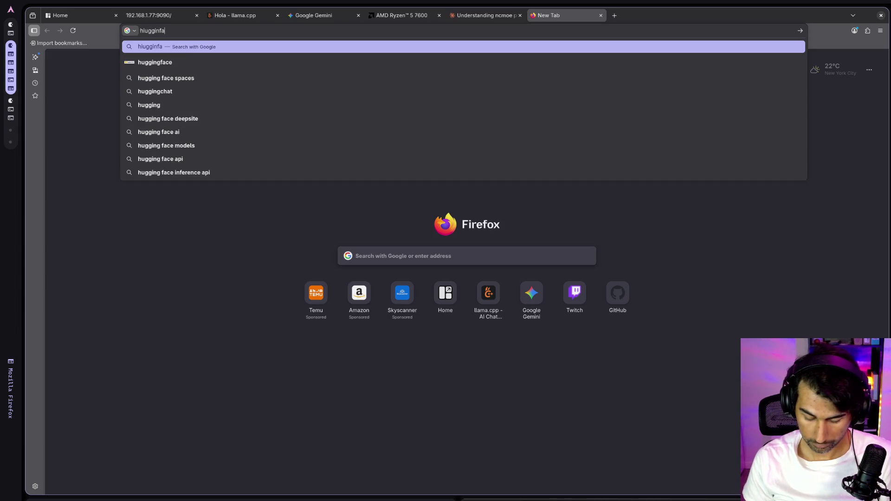
pyautogui.press('Return')
pyautogui.click(207, 141)
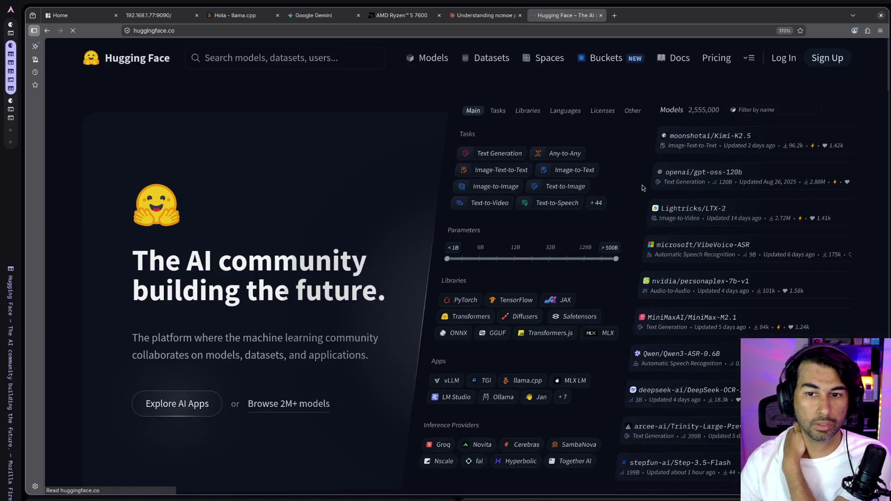
# - Open the unsloth/Qwen3.6-35B-A3B-GGUF model page via site search, then the Unsloth AI organization page
pyautogui.click(270, 51)
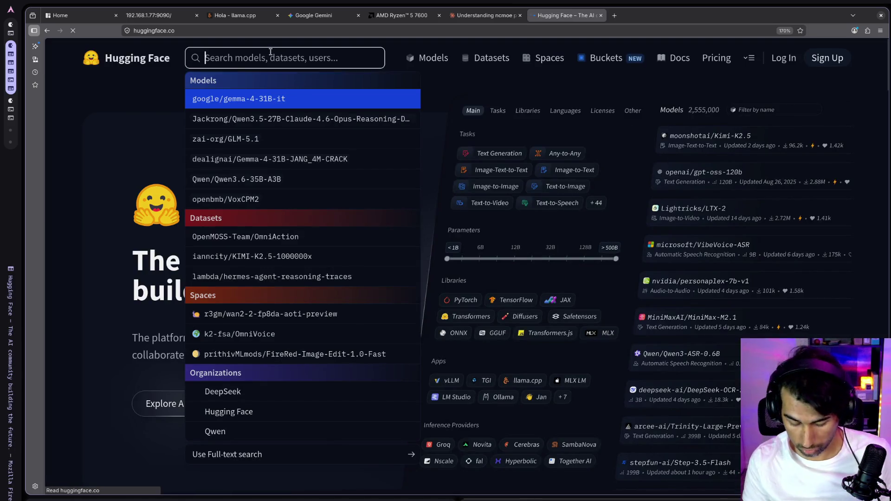
pyautogui.write('u')
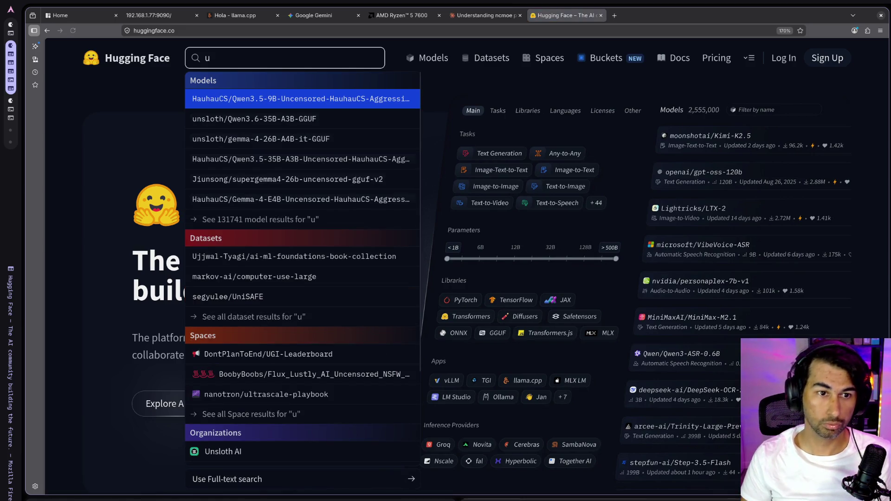
pyautogui.press('Down')
pyautogui.press('Return')
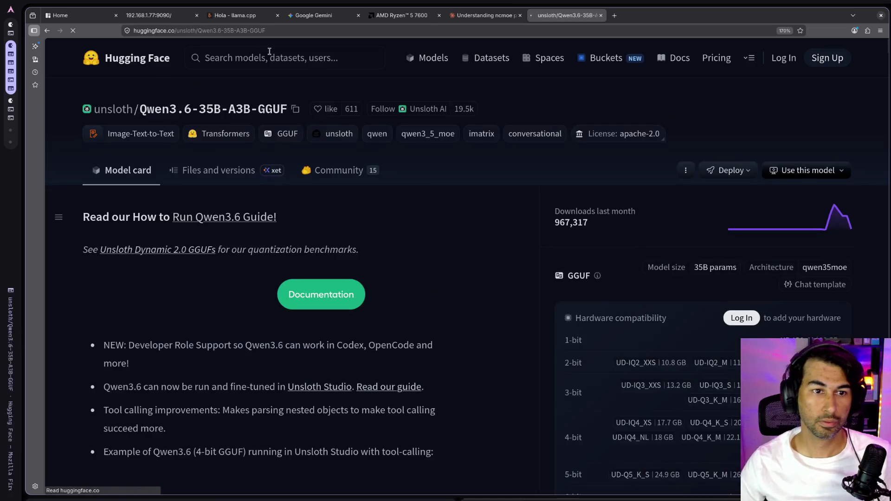
pyautogui.click(109, 109)
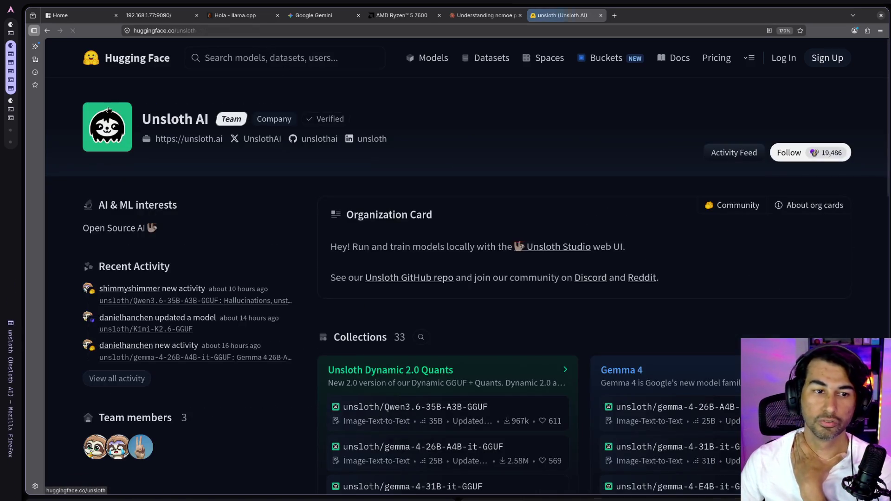
# - Scroll through the models and datasets listed on the Unsloth AI page
pyautogui.scroll(-5, 506, 328)
pyautogui.scroll(4, 506, 328)
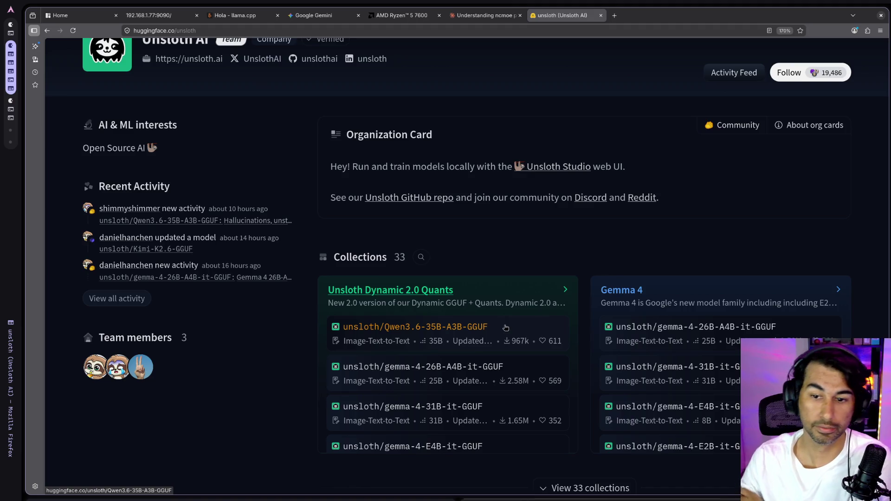
pyautogui.scroll(-3, 659, 395)
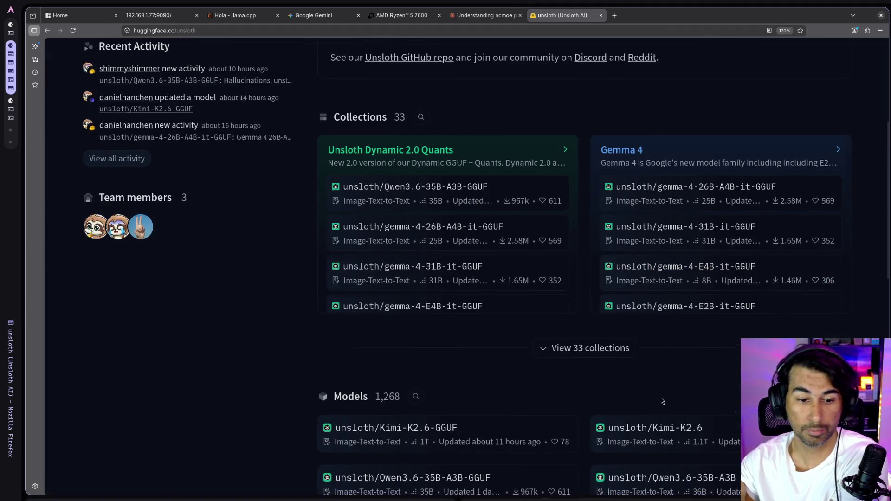
pyautogui.scroll(-3, 662, 401)
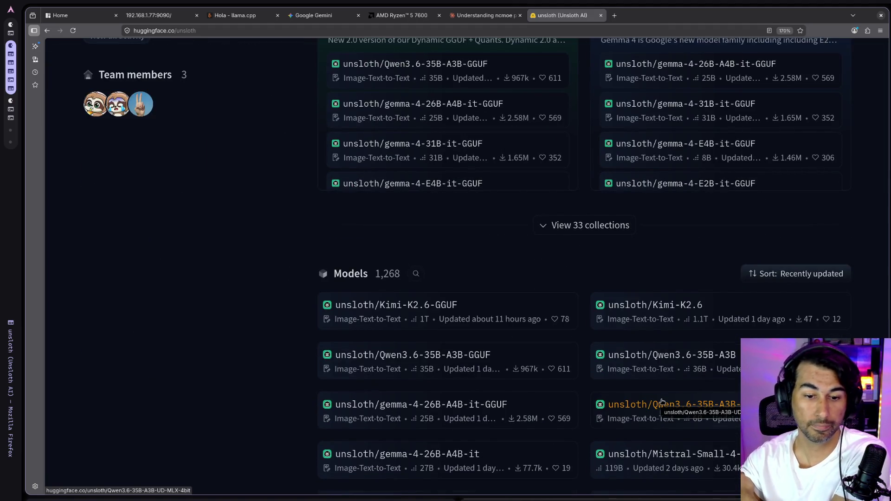
pyautogui.scroll(-5, 662, 401)
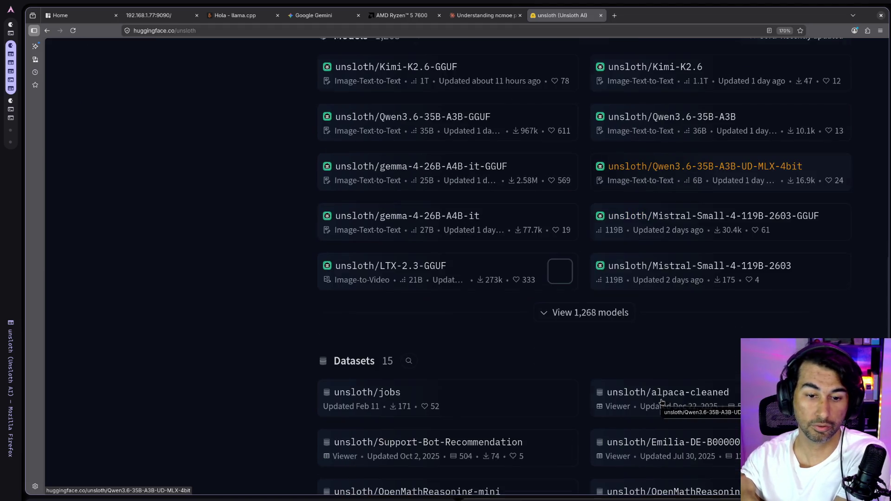
pyautogui.scroll(4, 660, 400)
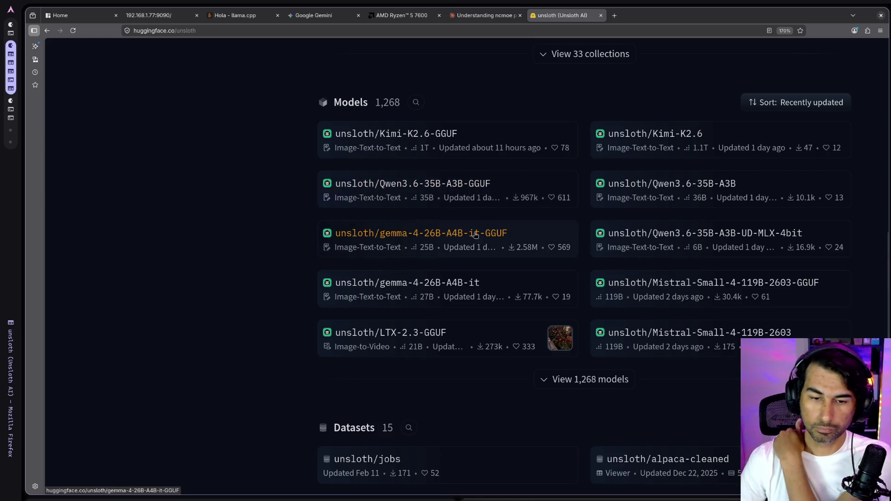
pyautogui.scroll(-5, 474, 233)
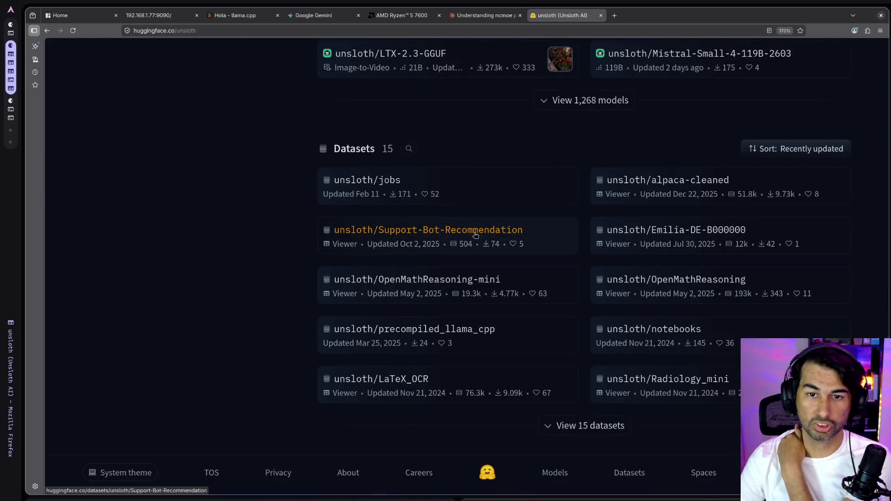
# - Back at the page top, close the AMD Ryzen 5 7600 tab and go to the llama.cpp chat tab
pyautogui.press('Home')
pyautogui.scroll(-4, 494, 253)
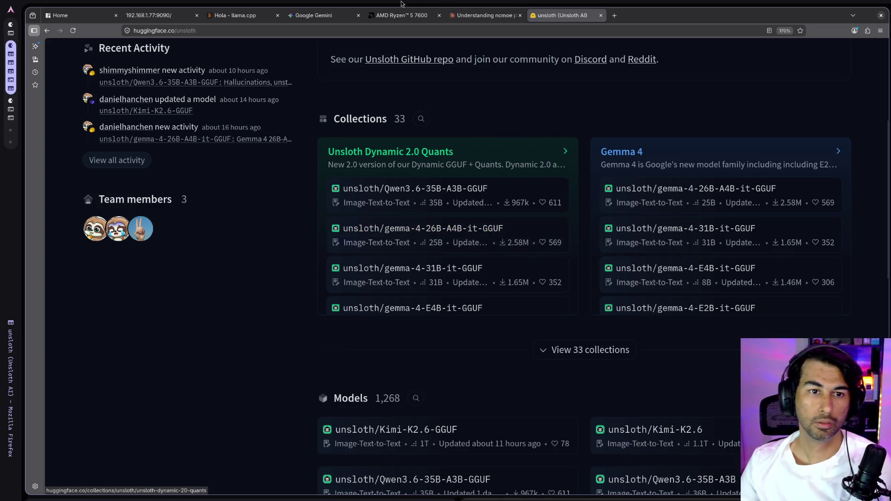
pyautogui.middleClick(373, 16)
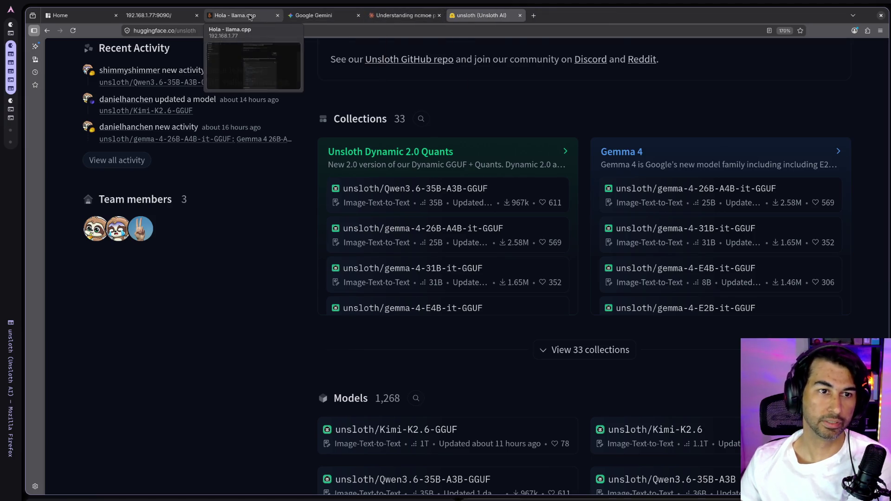
pyautogui.click(230, 15)
# - Stop the LFM2.5 1.2B server in Llama Manager, select gemma 4 E4B it Q4 K M, and return to unsloth
pyautogui.click(161, 14)
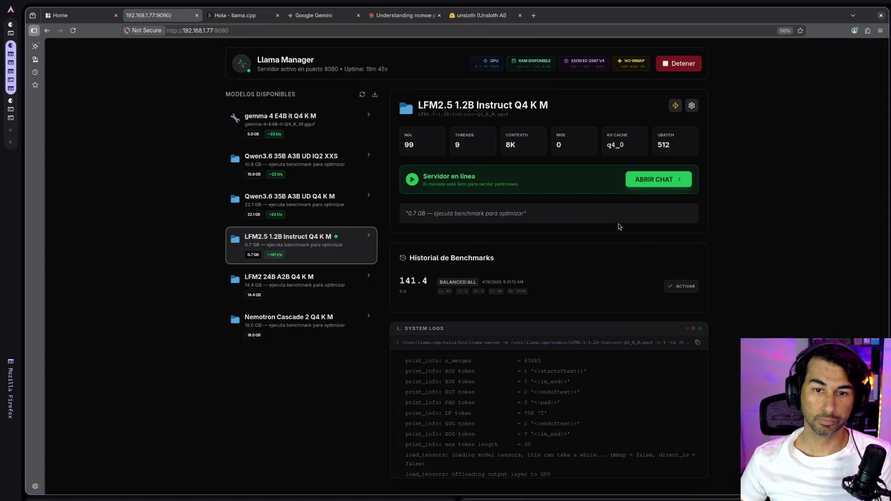
pyautogui.click(679, 67)
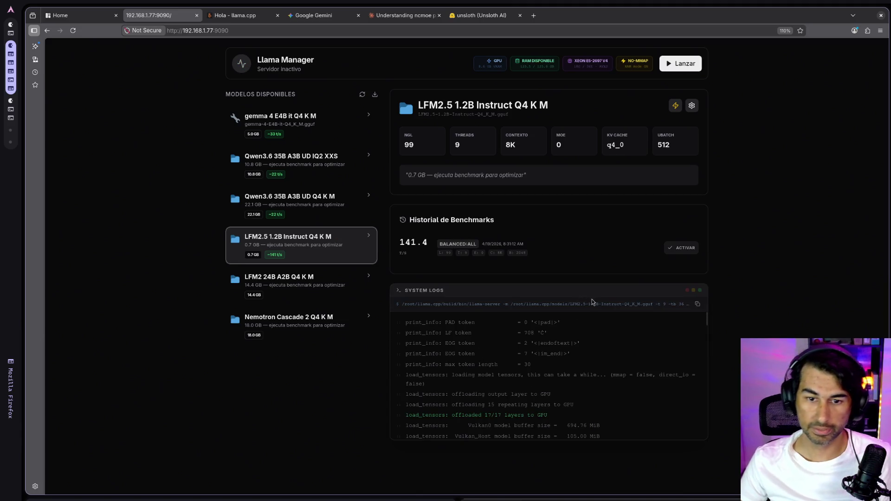
pyautogui.keyDown('ctrl'); pyautogui.scroll(3, 346, 314); pyautogui.keyUp('ctrl')
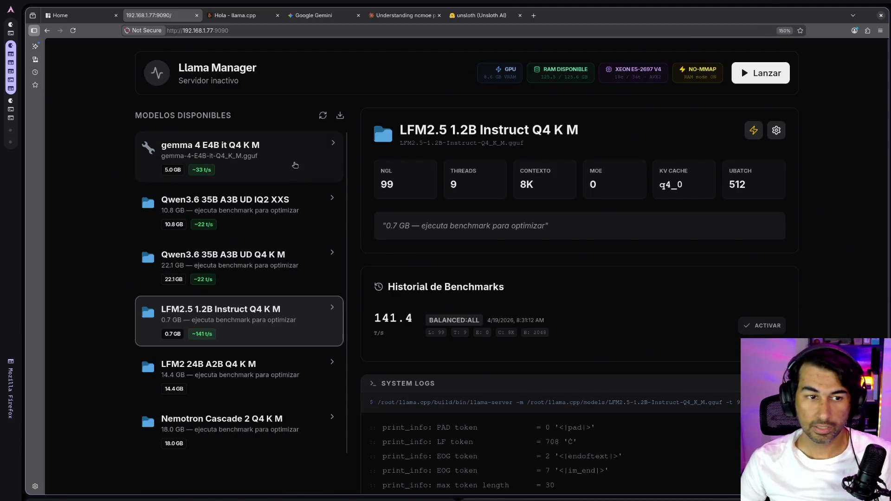
pyautogui.click(295, 165)
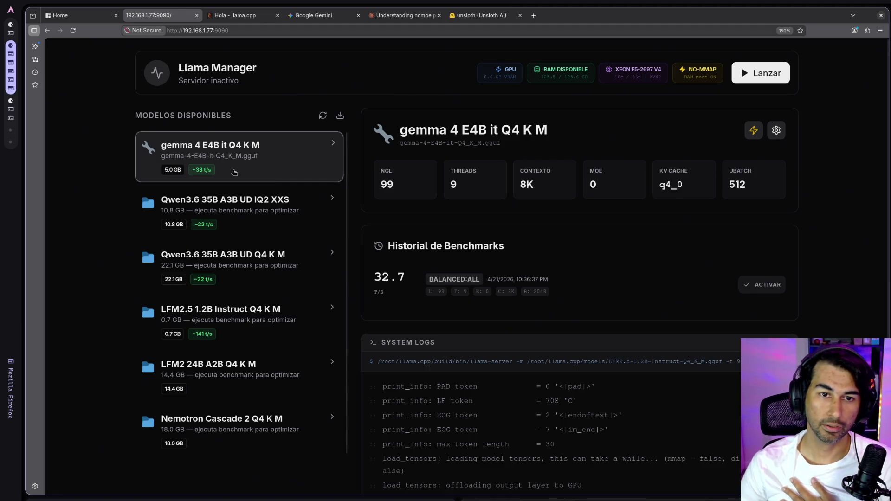
pyautogui.click(481, 16)
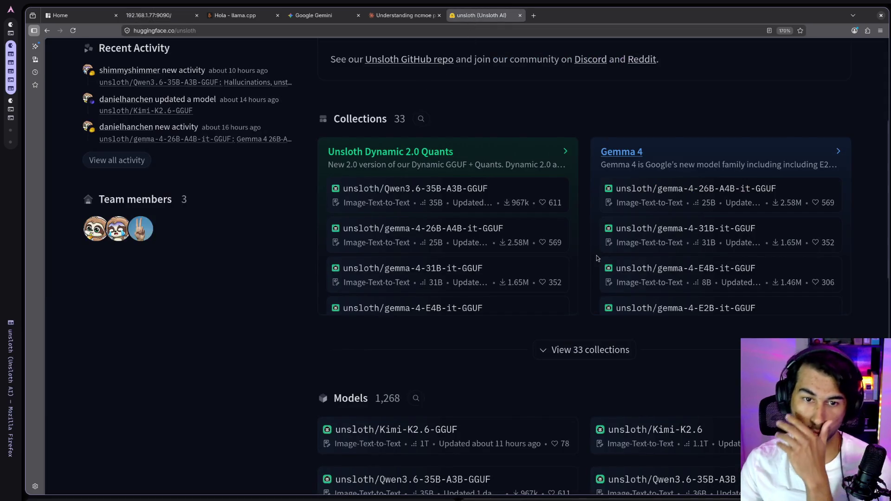
pyautogui.scroll(2, 597, 258)
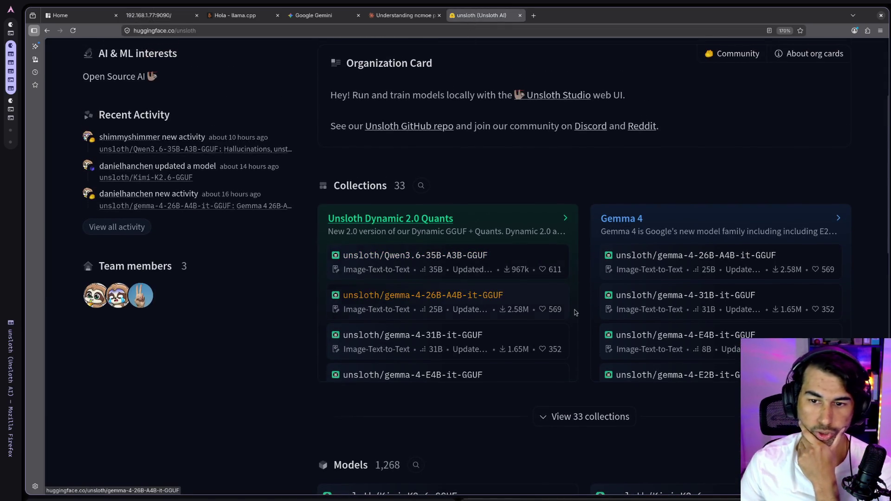
pyautogui.scroll(2, 716, 322)
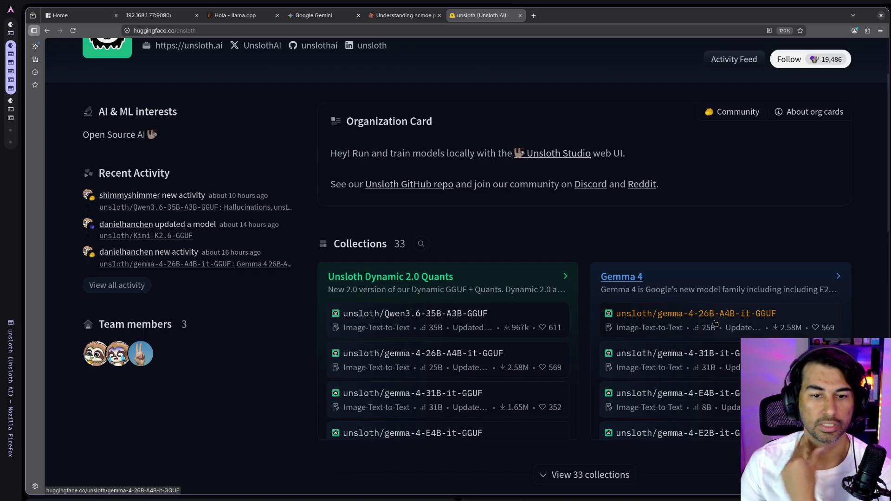
pyautogui.scroll(-8, 483, 272)
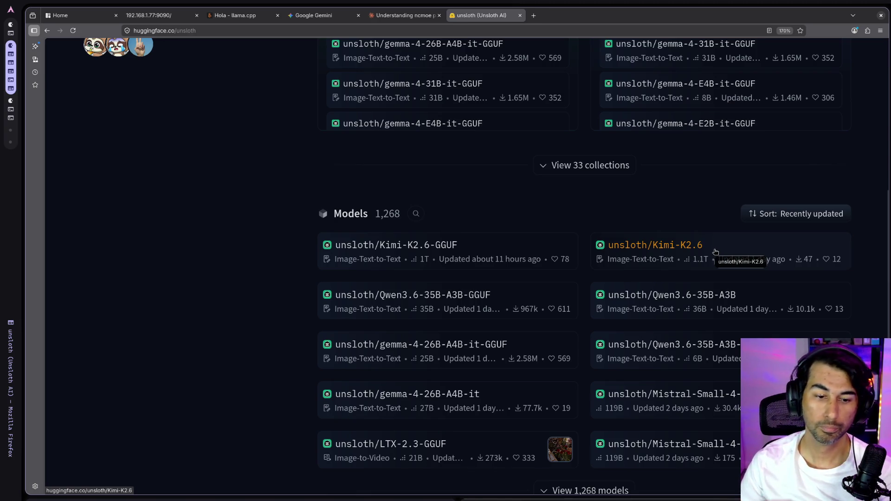
pyautogui.scroll(-3, 517, 293)
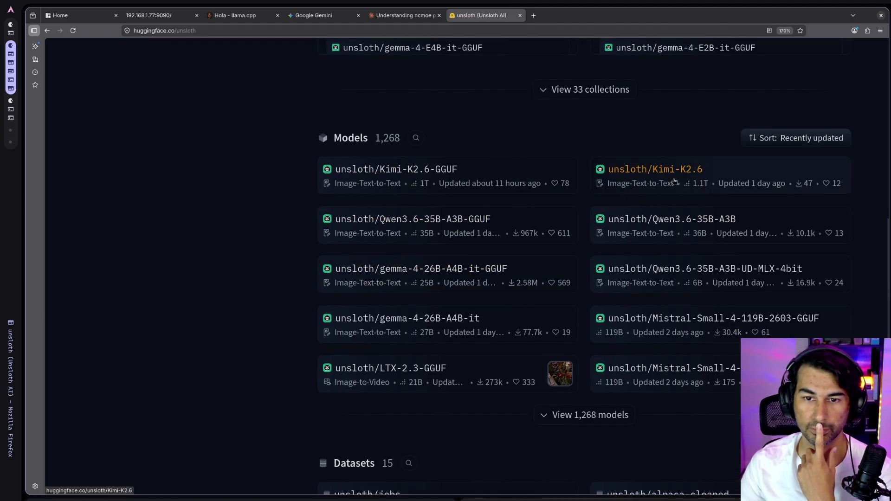
pyautogui.scroll(-2, 686, 299)
pyautogui.scroll(-6, 684, 300)
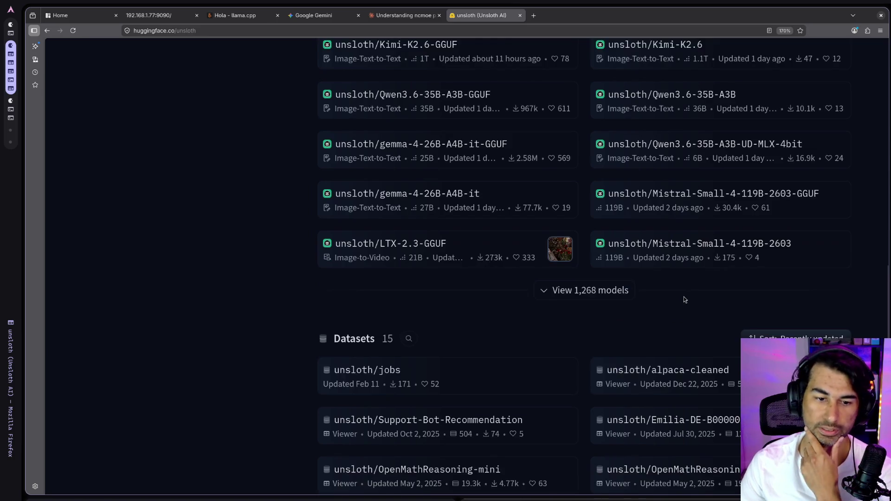
pyautogui.press('Home')
pyautogui.scroll(-5, 475, 294)
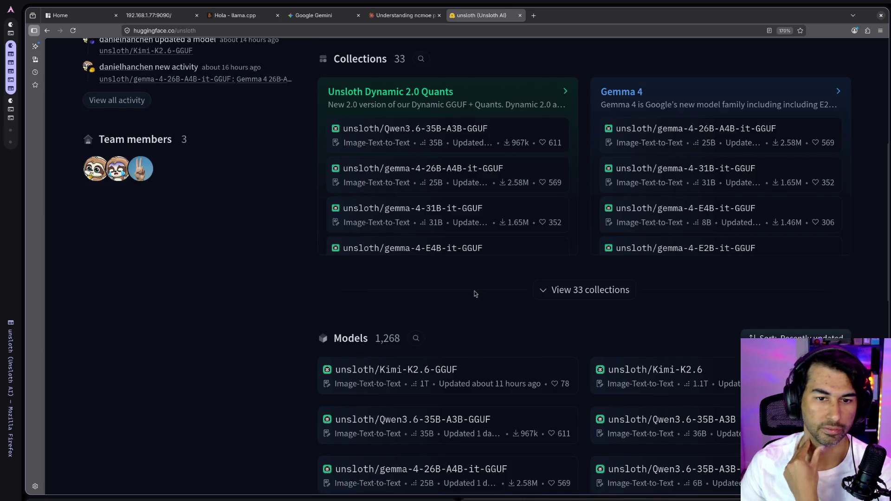
pyautogui.scroll(2, 490, 214)
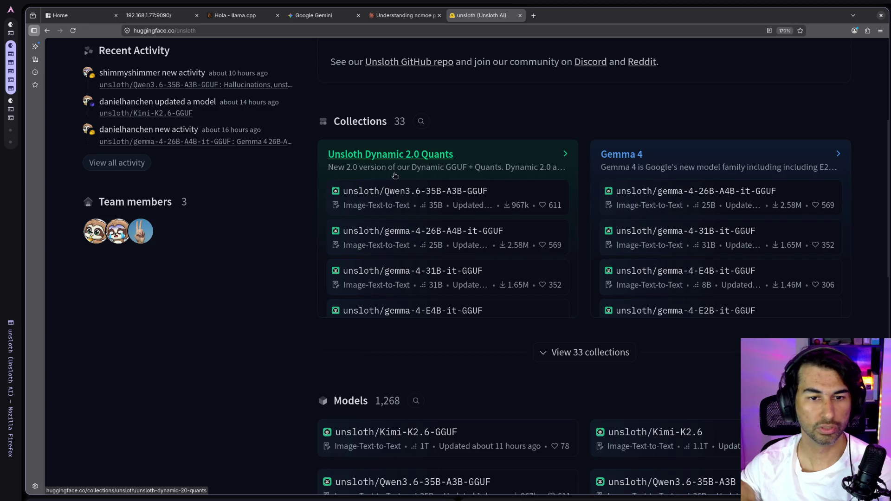
pyautogui.click(403, 160)
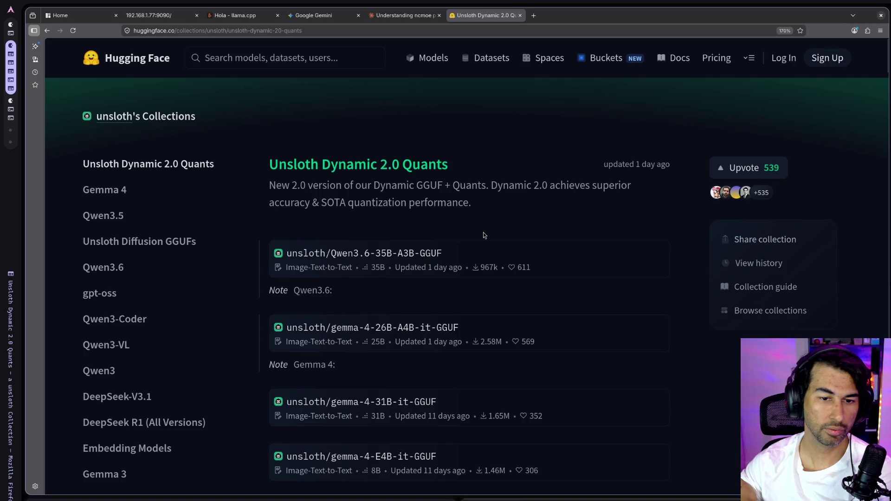
# - Highlight 'Dynamic 2.0' in the collection title, then open the Qwen3.6-35B-A3B-GGUF model card
pyautogui.scroll(-3, 474, 311)
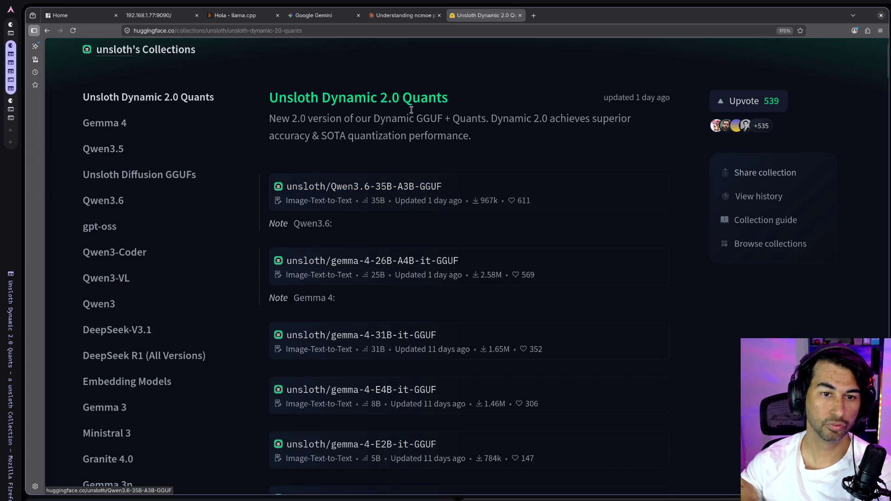
pyautogui.moveTo(327, 98); pyautogui.dragTo(445, 98)
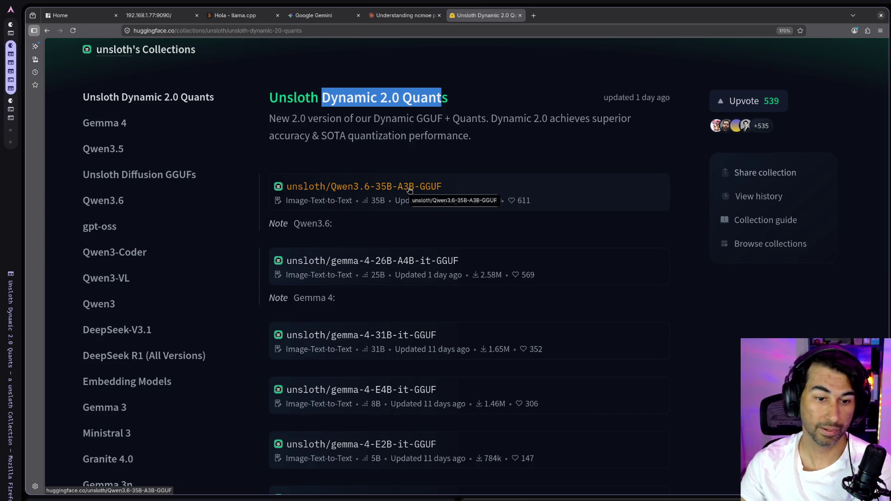
pyautogui.click(410, 188)
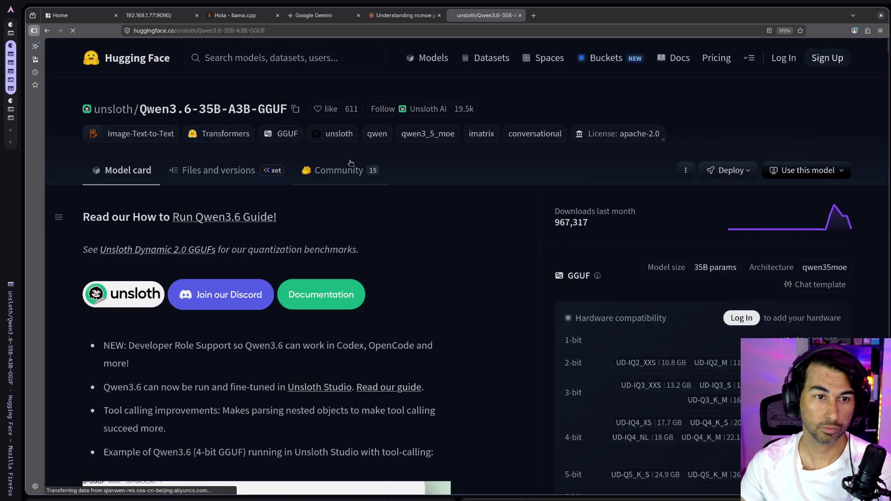
# - Copy the 'unsloth/Qwen3.6-35B-A3B-GGUF' repository name and switch to the Discord window
pyautogui.click(296, 109)
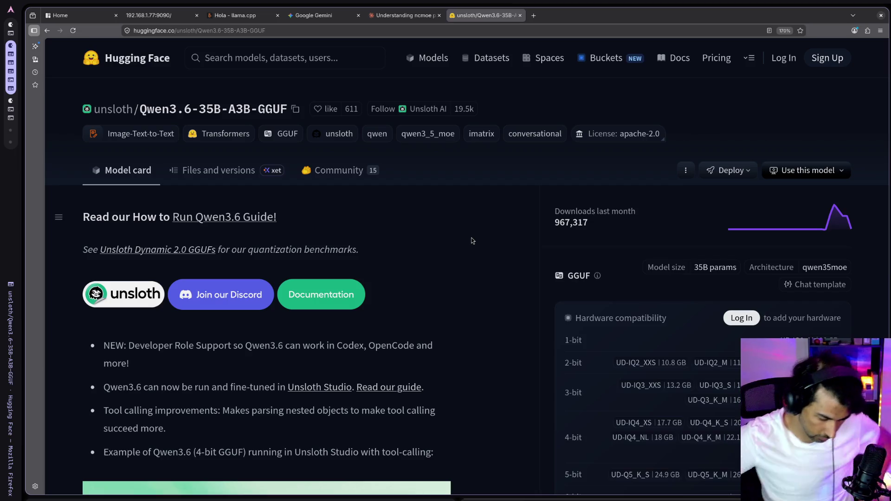
pyautogui.hotkey('alt', 'Tab')
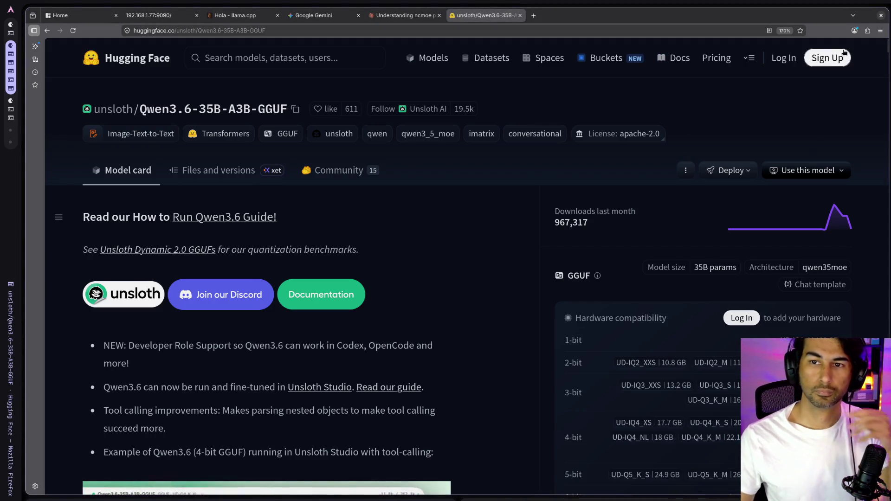
# - Return to Firefox on the Qwen3.6-35B-A3B-GGUF model card and open a new blank tab
pyautogui.moveTo(782, 4)
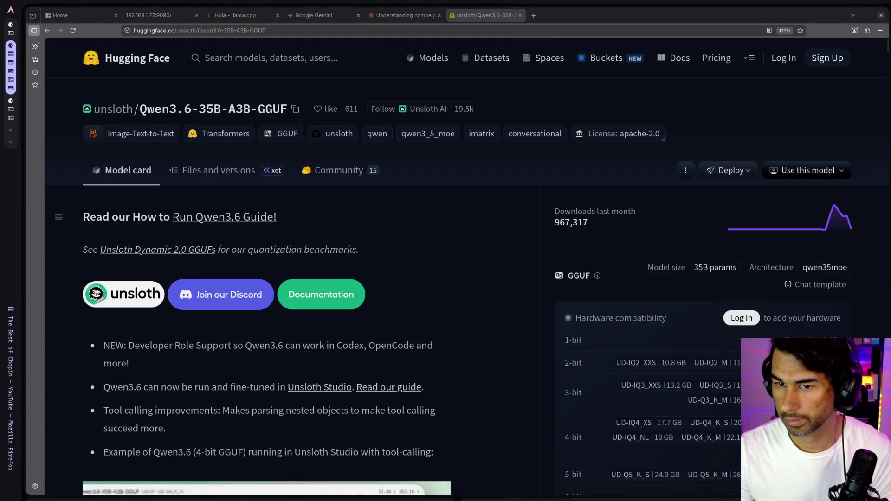
pyautogui.hotkey('alt', 'Tab')
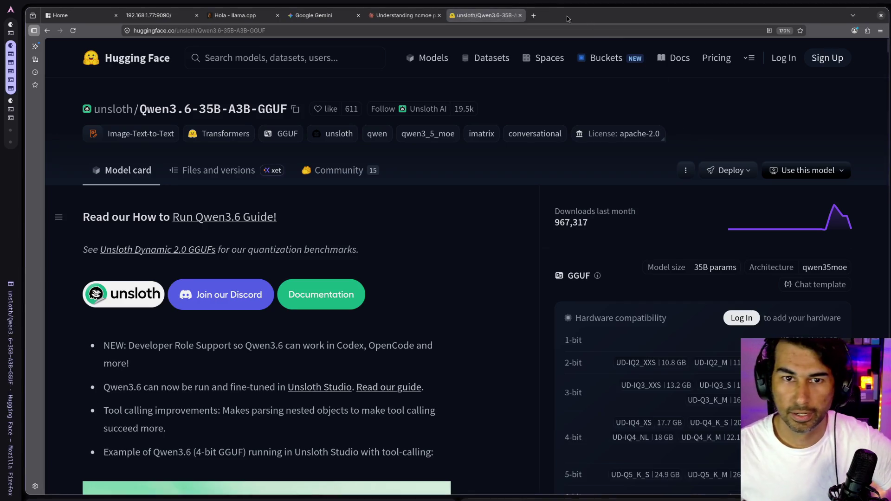
pyautogui.click(534, 16)
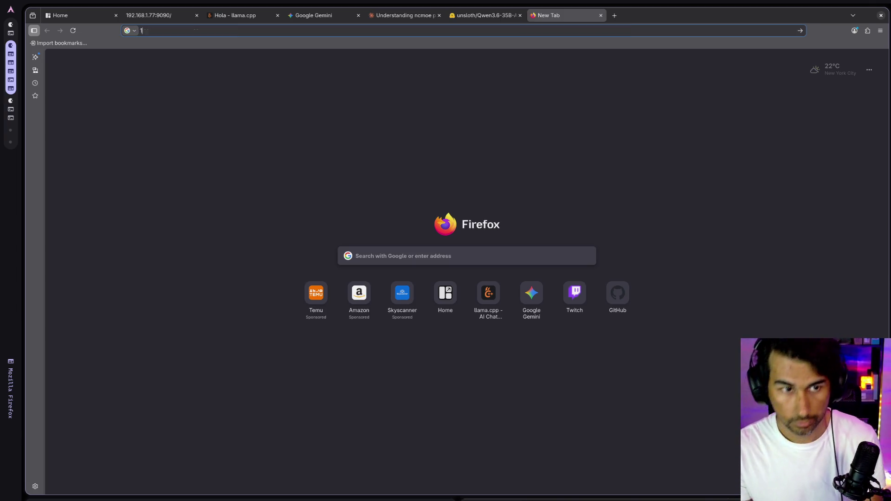
# - Try loading the llama.cpp server at a first, mistyped LAN address and port
pyautogui.write('192.168.1.85/')
pyautogui.press('BackSpace')
pyautogui.press('BackSpace')
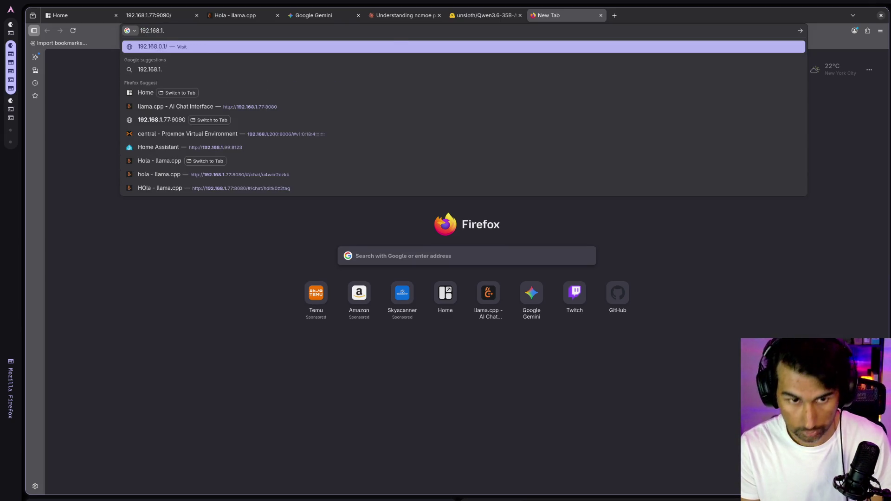
pyautogui.write(':')
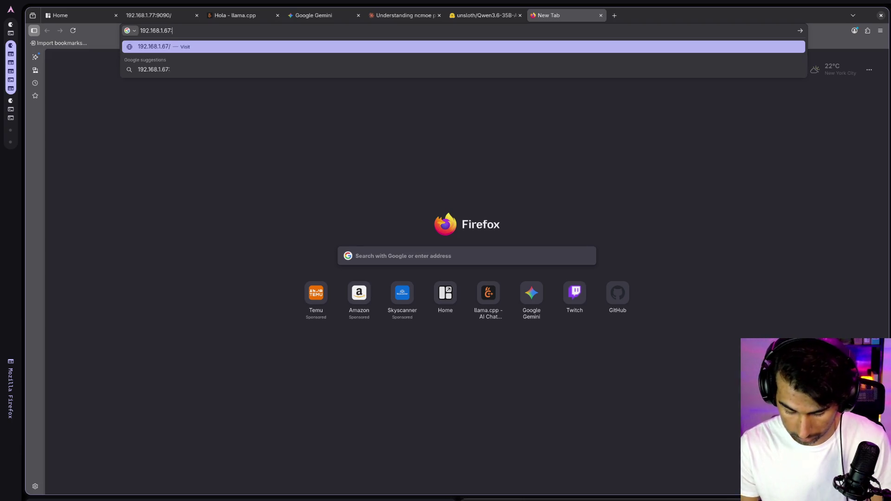
pyautogui.write('8080')
pyautogui.press('Return')
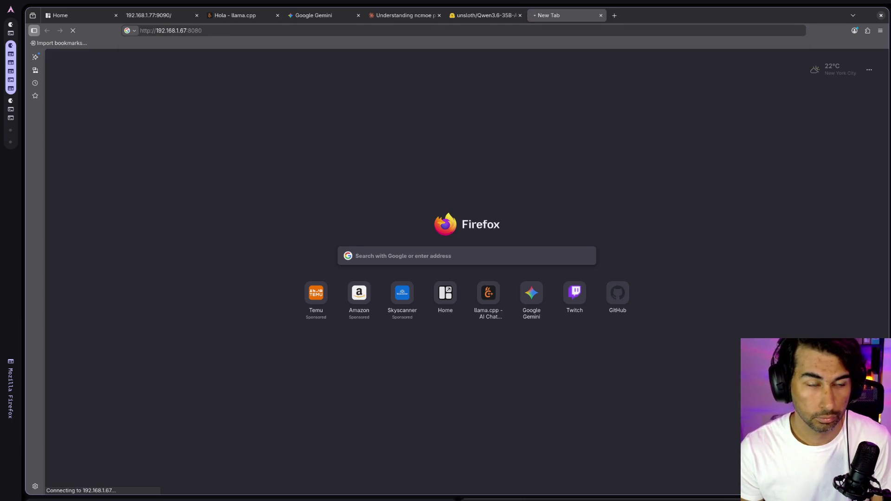
# - Correct the address to 192.168.1.76:8080, load it, and close the can't-connect error tab
pyautogui.click(184, 30)
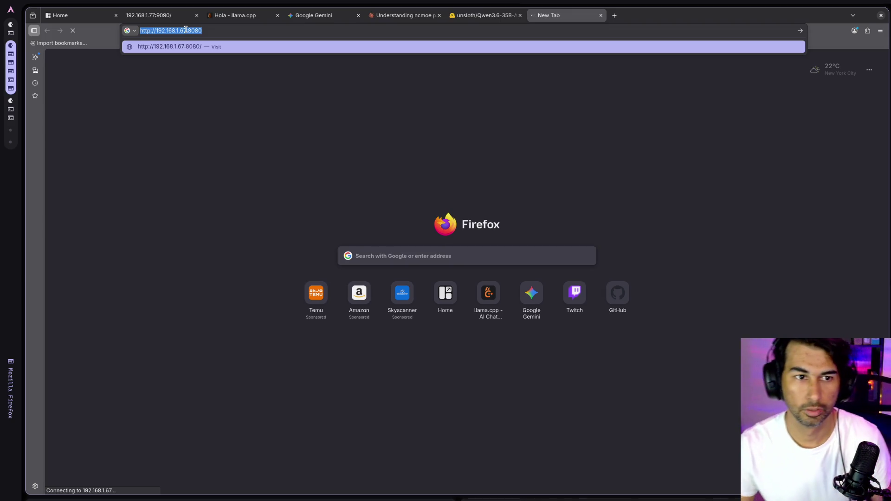
pyautogui.press('End')
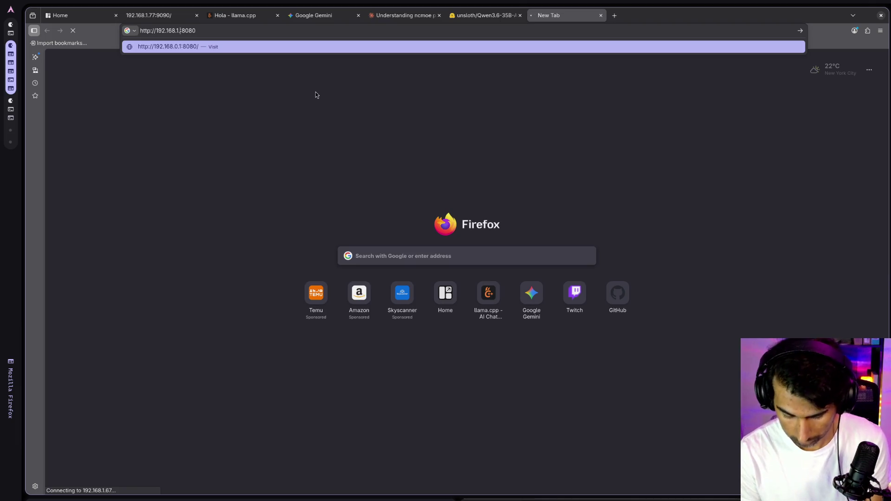
pyautogui.press('Left')
pyautogui.press('Left')
pyautogui.press('Left')
pyautogui.press('BackSpace')
pyautogui.press('BackSpace')
pyautogui.write('76')
pyautogui.press('Return')
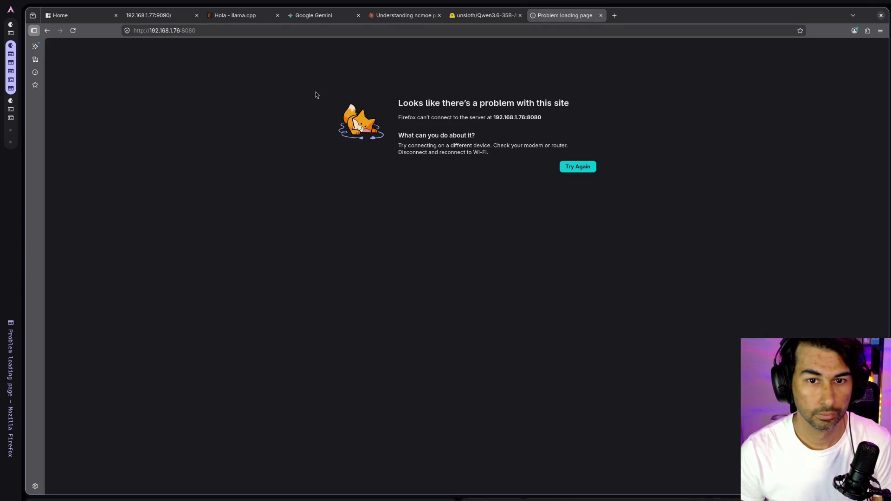
pyautogui.middleClick(554, 15)
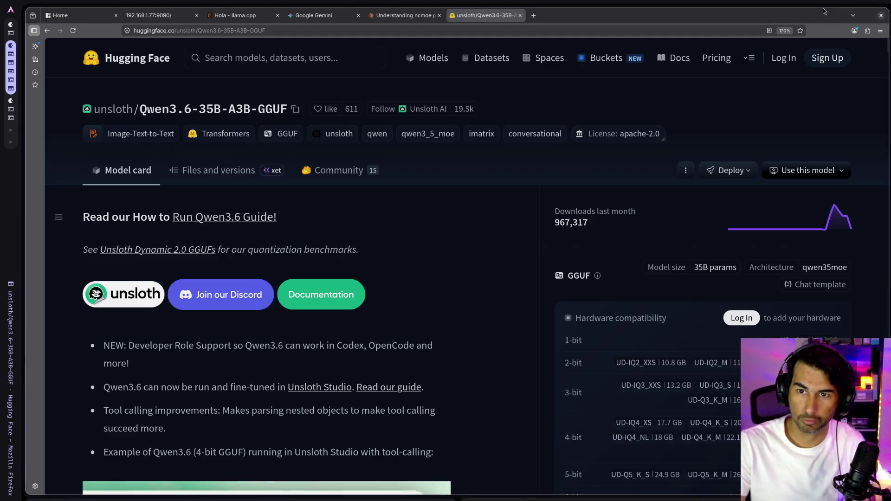
# - Look over the unsloth/Qwen3.6-35B-A3B-GGUF model card showing 967,317 monthly downloads and 35B params
pyautogui.moveTo(813, 4)
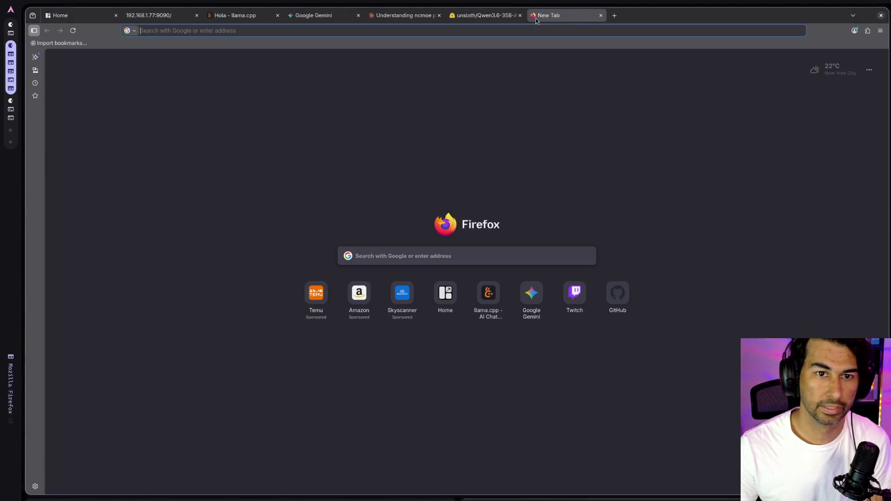
# - Open the llama.cpp web UI at 192.168.1.76:8080 in a new tab
pyautogui.click(534, 15)
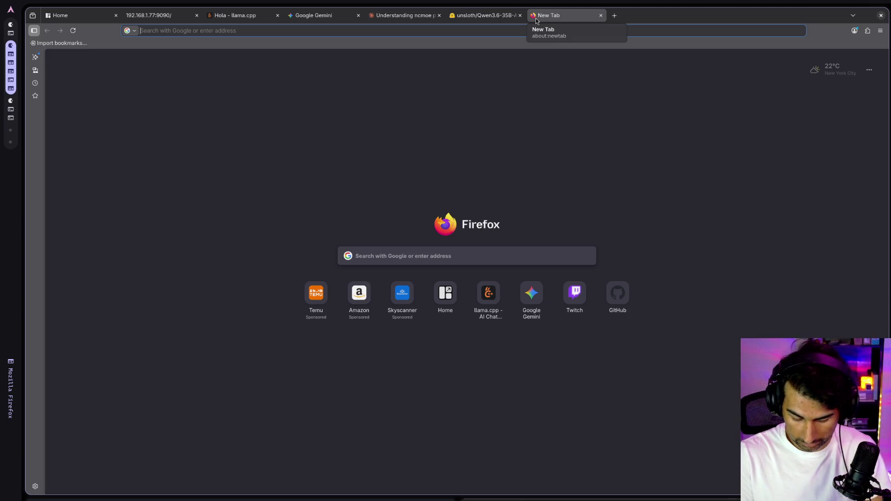
pyautogui.write('192.1')
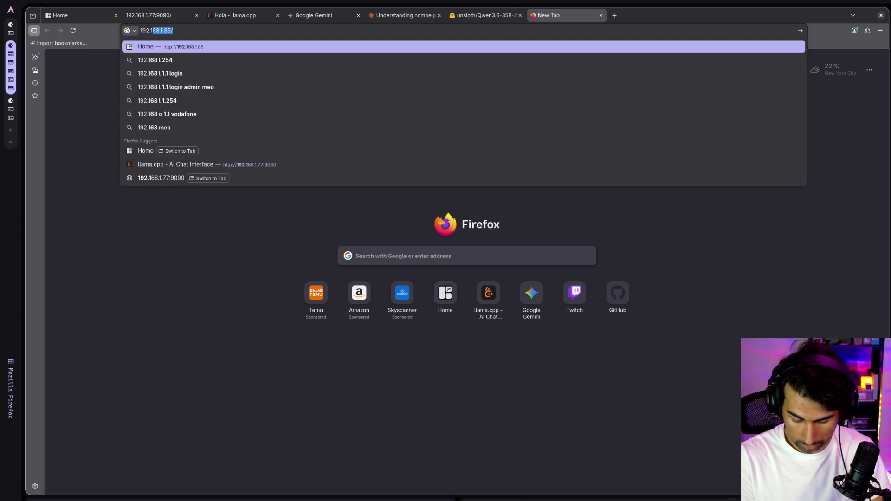
pyautogui.write('68.1.75')
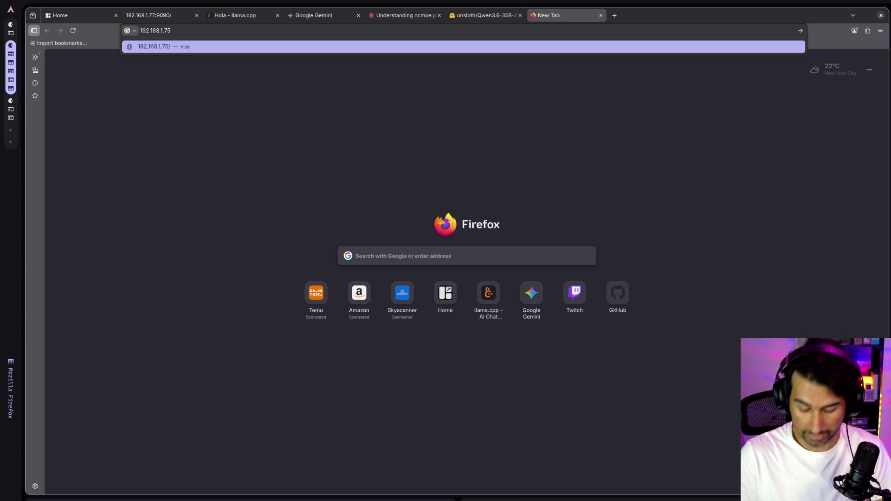
pyautogui.press('BackSpace')
pyautogui.write('6:8080')
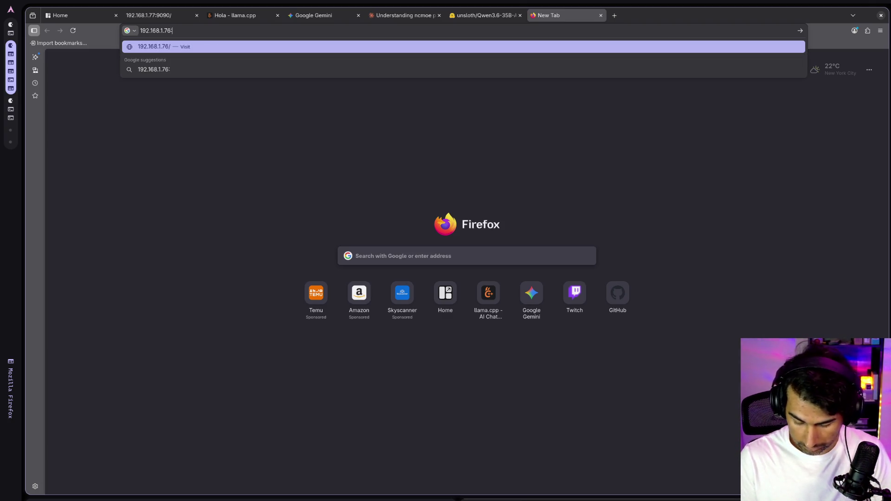
pyautogui.press('Return')
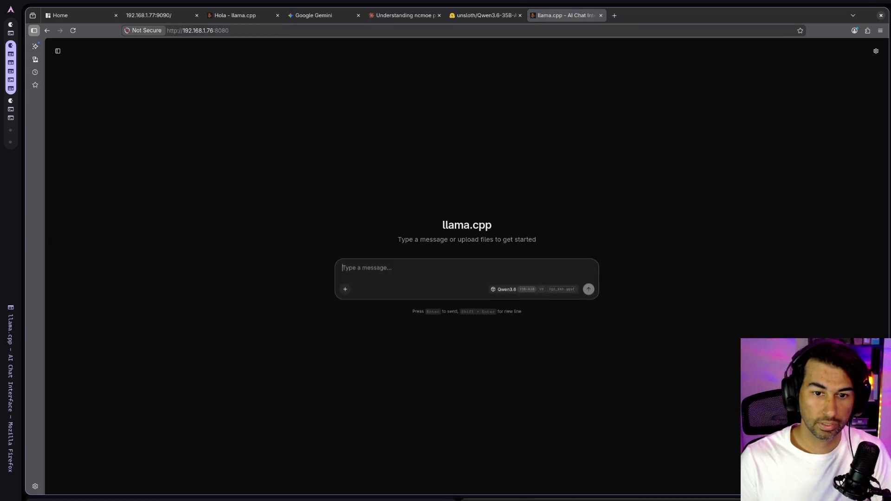
# - Show the loaded model's details: Qwen3.6-35B-A3B-UD-IQ2_XXS.gguf, 32,768 context, 10.01 GB
pyautogui.scroll(9, 534, 278)
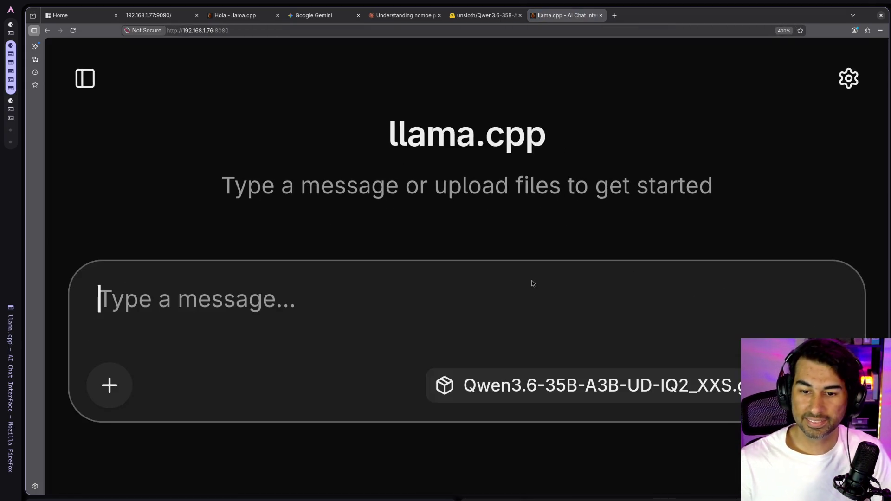
pyautogui.scroll(-3, 587, 279)
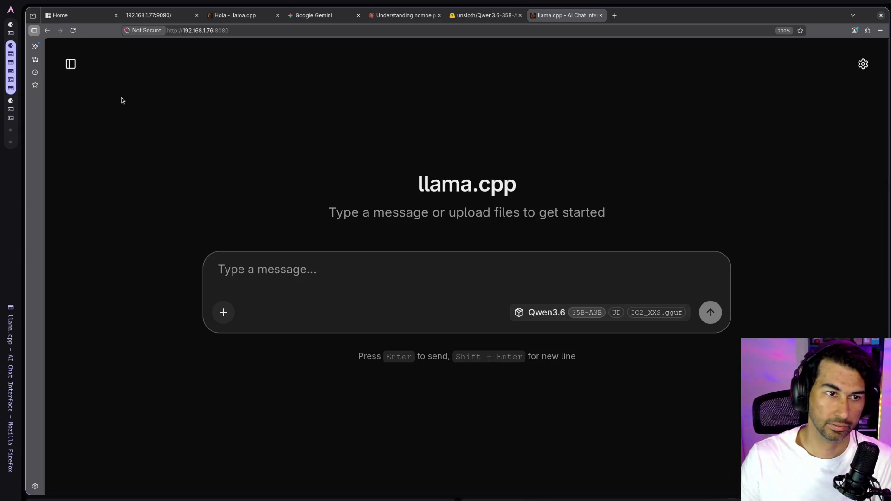
pyautogui.click(538, 311)
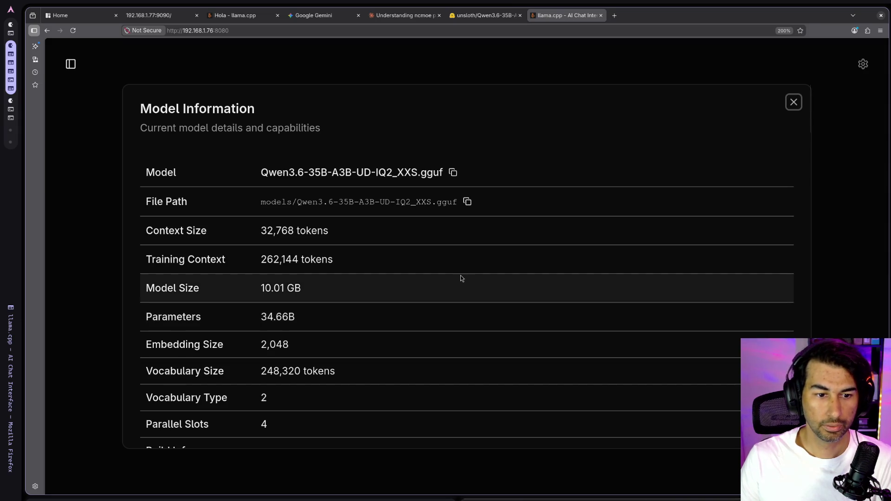
pyautogui.scroll(-3, 461, 278)
pyautogui.scroll(3, 460, 278)
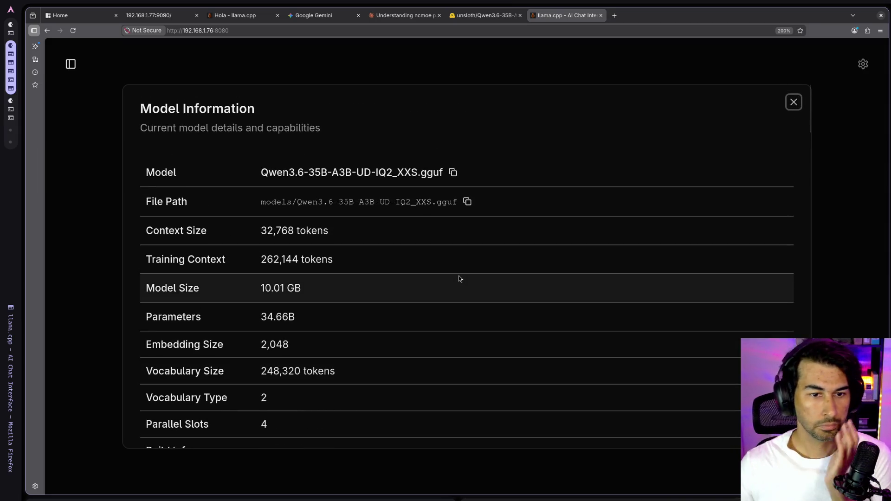
pyautogui.scroll(-10, 458, 279)
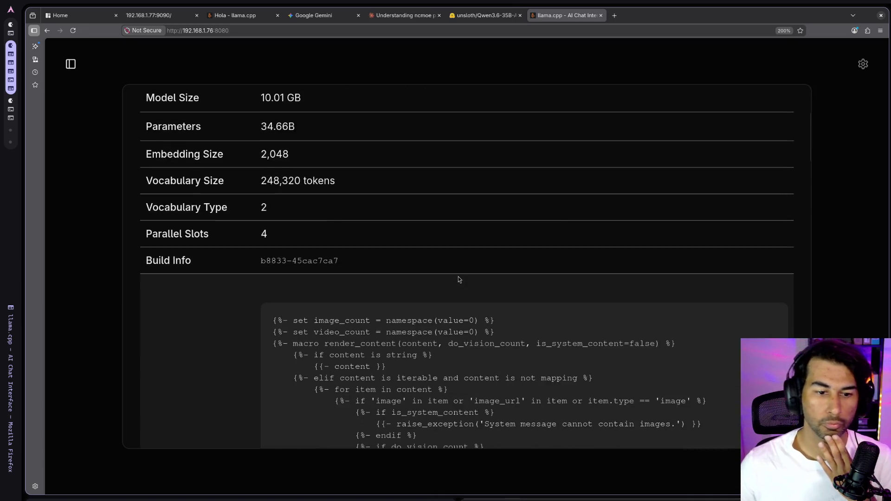
pyautogui.scroll(-15, 459, 279)
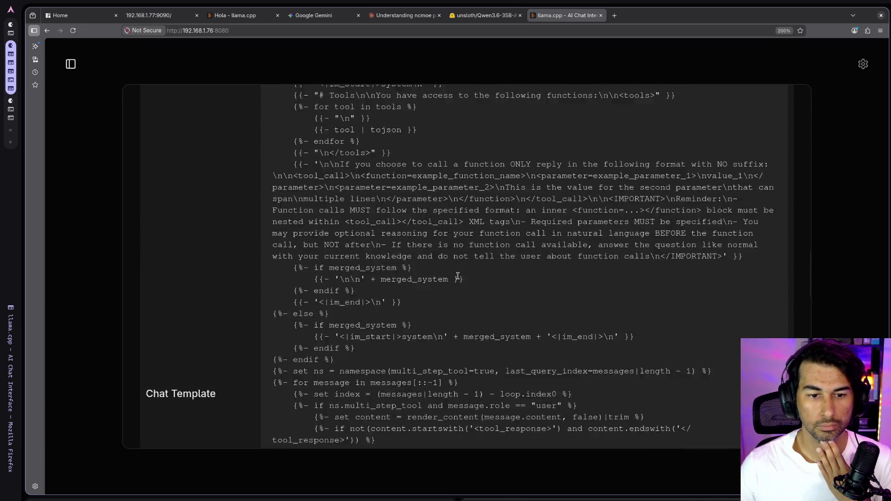
pyautogui.scroll(-10, 458, 279)
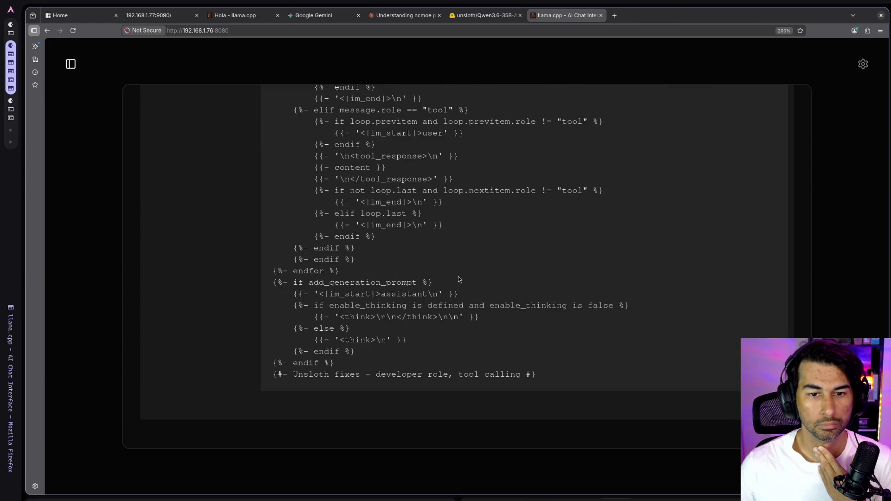
pyautogui.press('Escape')
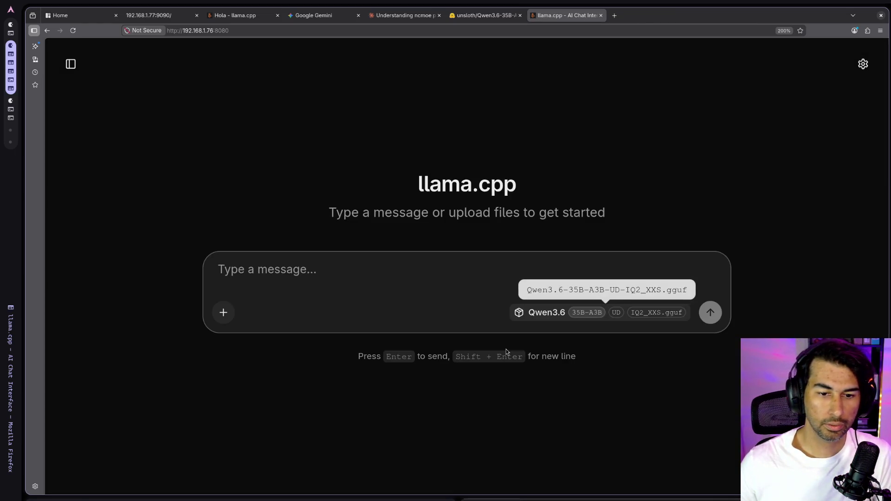
# - Send 'Dame un docker compose de nginx' to Qwen3.6 and let it finish its 1,694-token reply
pyautogui.click(420, 279)
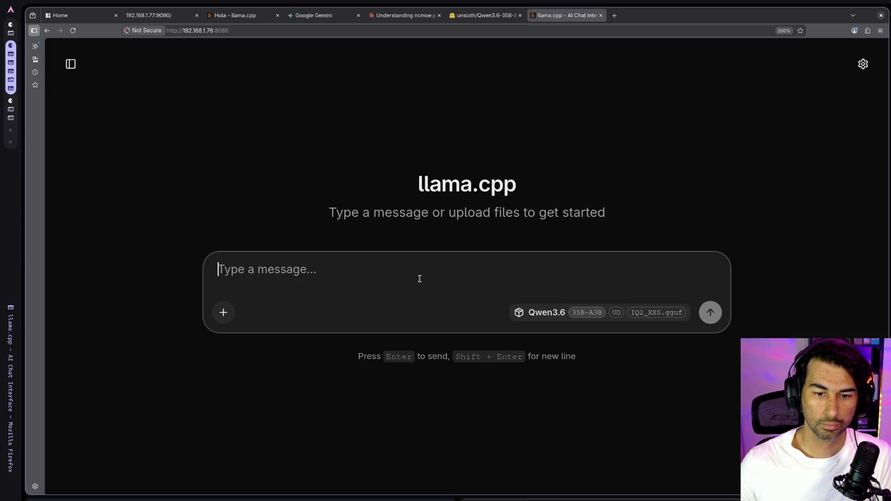
pyautogui.write('Hol')
pyautogui.press('BackSpace')
pyautogui.press('BackSpace')
pyautogui.press('BackSpace')
pyautogui.write('Dame un docker compose de nginx')
pyautogui.press('Return')
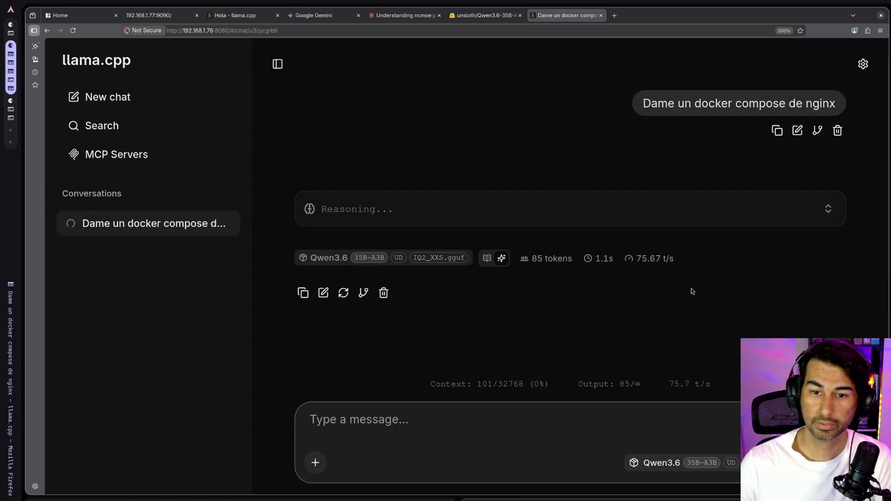
pyautogui.click(657, 265)
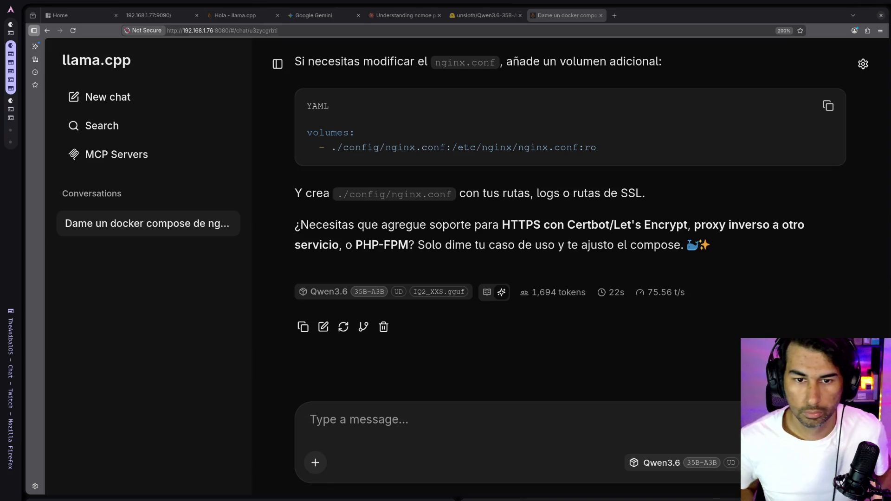
pyautogui.hotkey('ctrl', '-')
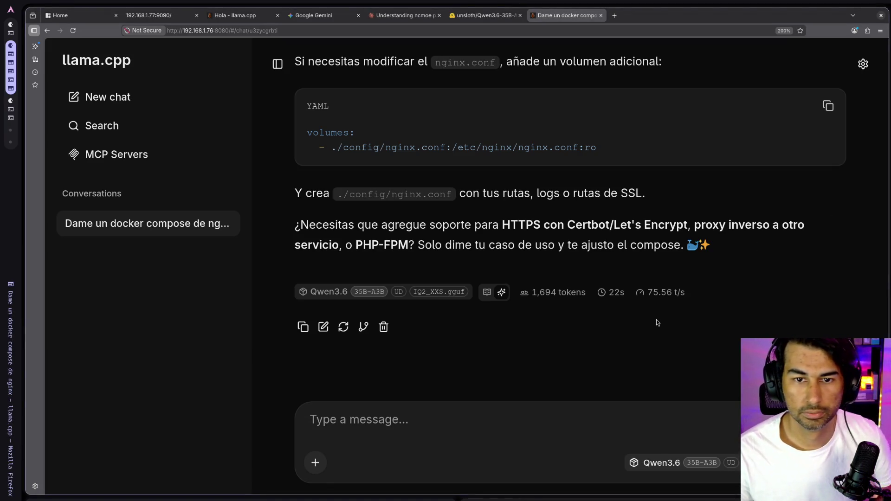
pyautogui.hotkey('ctrl', '-')
pyautogui.hotkey('ctrl', '-')
pyautogui.hotkey('ctrl', '-')
pyautogui.hotkey('ctrl', '-')
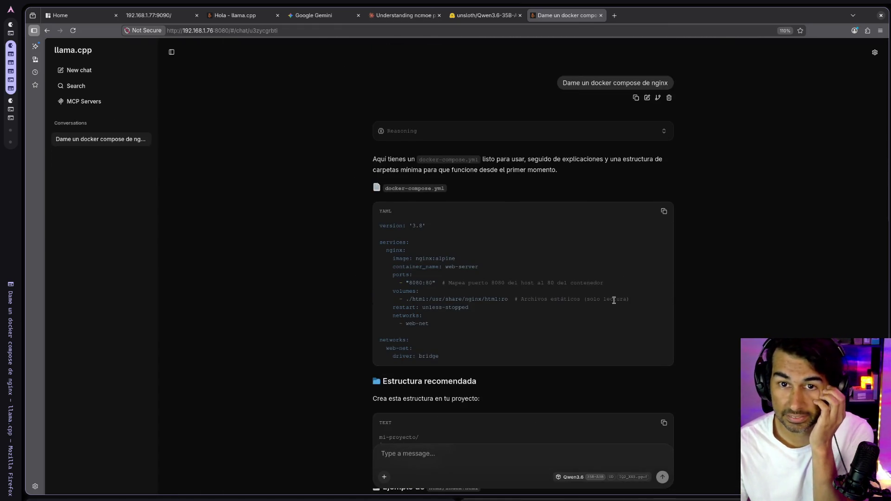
pyautogui.scroll(-15, 614, 301)
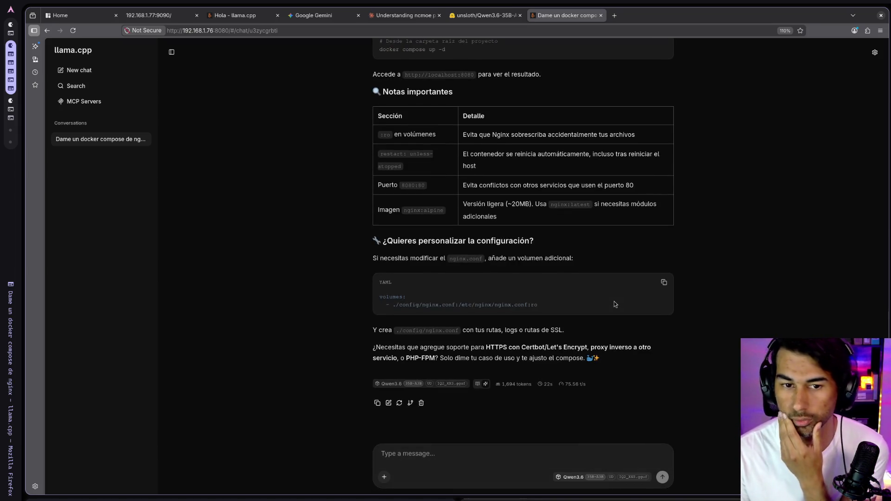
pyautogui.hotkey('ctrl', '0')
pyautogui.click(578, 444)
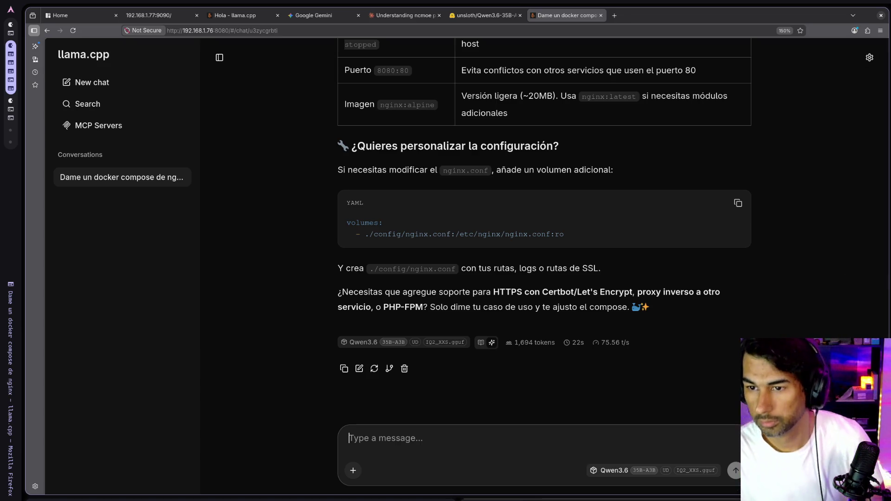
pyautogui.hotkey('alt', 'Tab')
pyautogui.hotkey('alt', 'Tab')
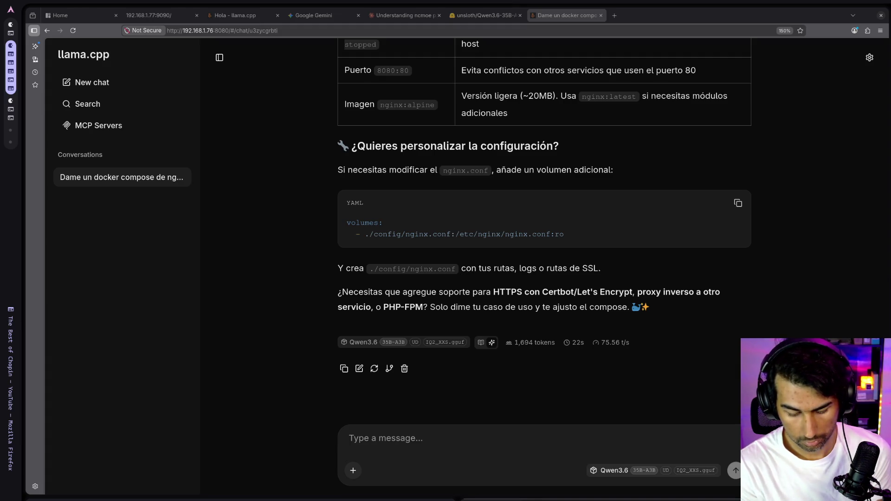
pyautogui.click(729, 402)
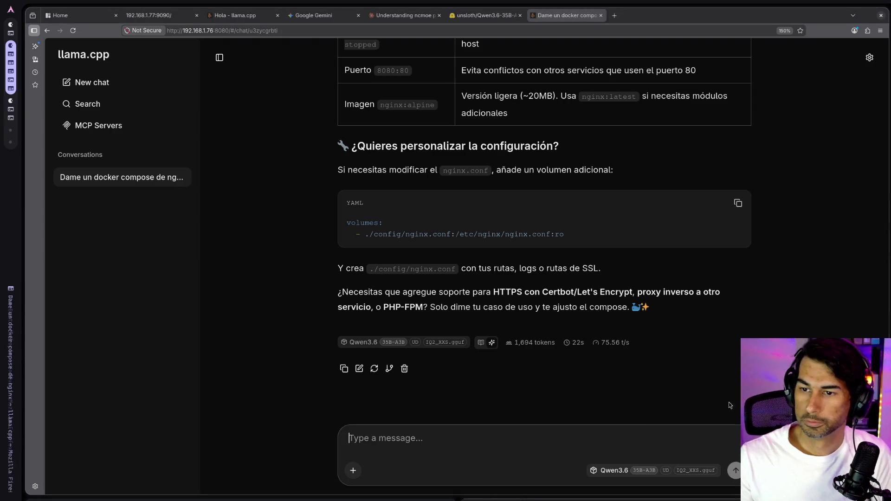
pyautogui.scroll(20, 586, 341)
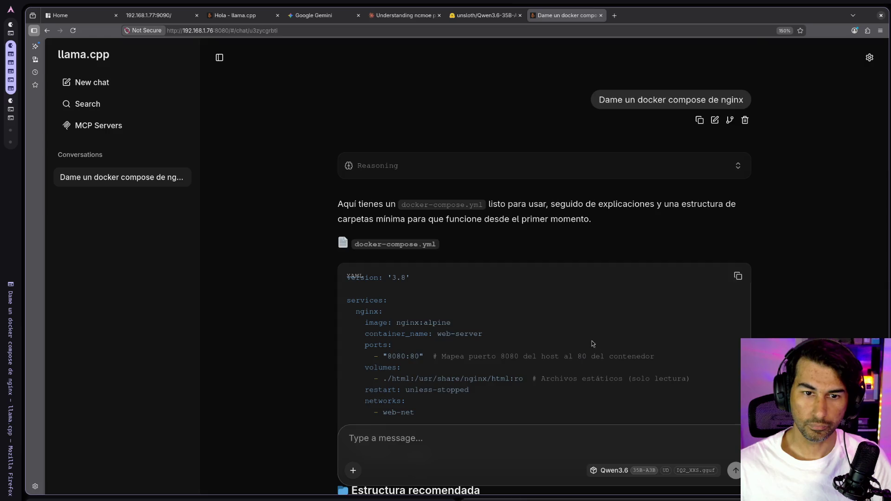
pyautogui.scroll(-20, 592, 344)
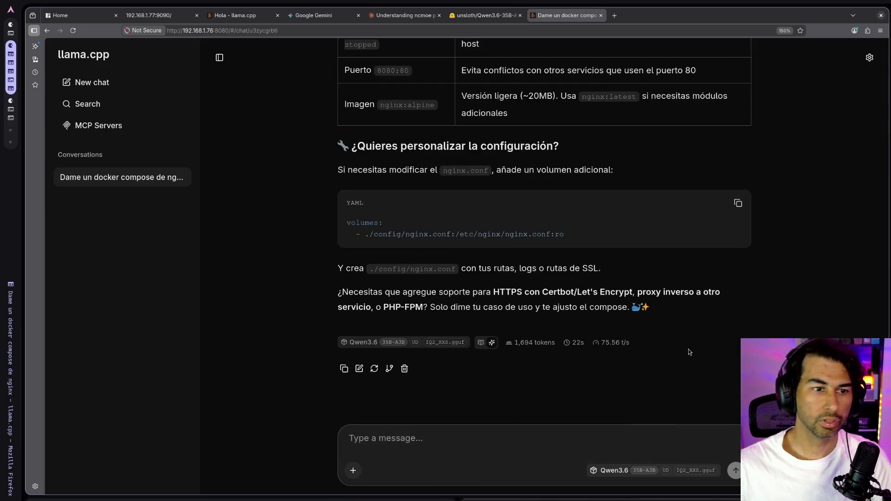
pyautogui.click(615, 16)
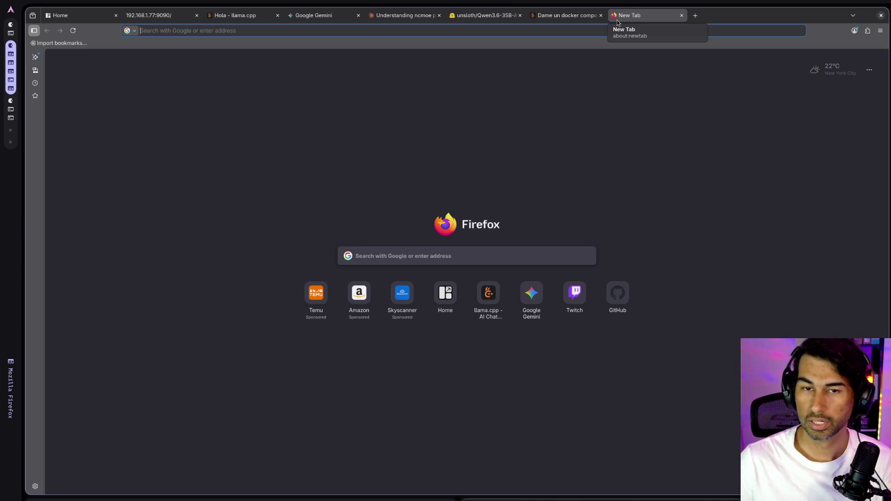
pyautogui.click(563, 16)
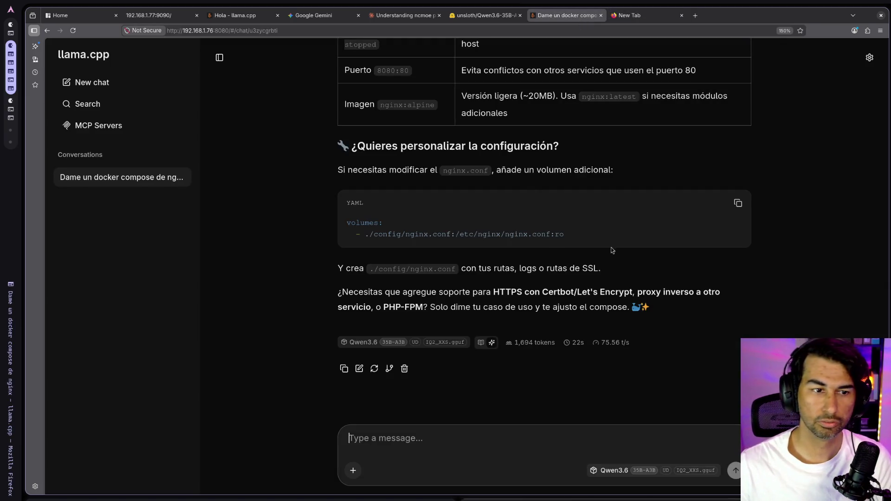
pyautogui.scroll(5, 586, 264)
pyautogui.scroll(10, 586, 263)
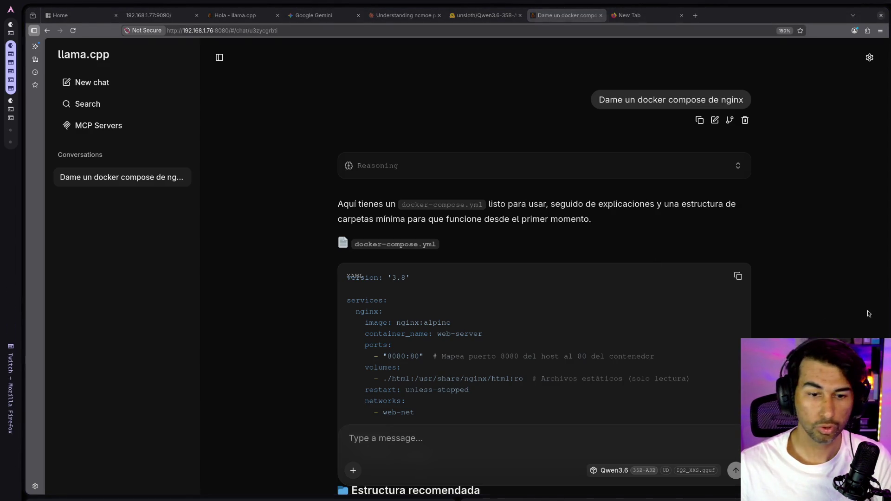
pyautogui.scroll(-6, 614, 328)
pyautogui.scroll(-4, 614, 327)
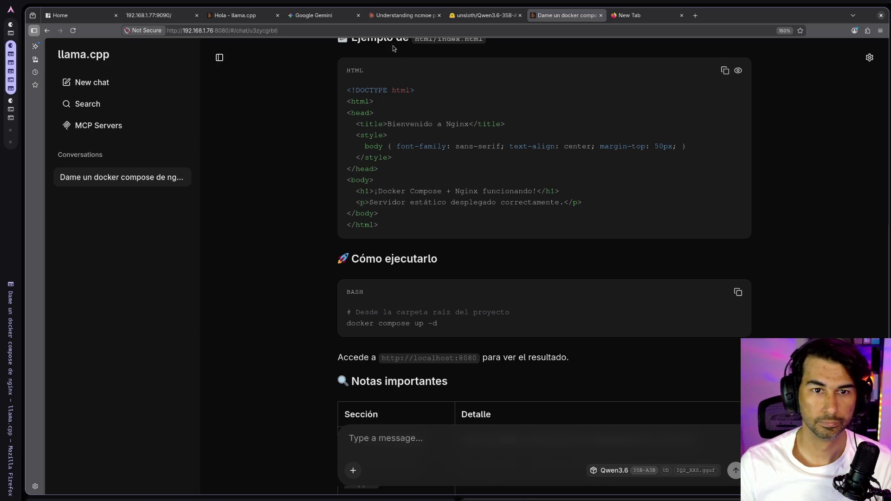
pyautogui.click(392, 19)
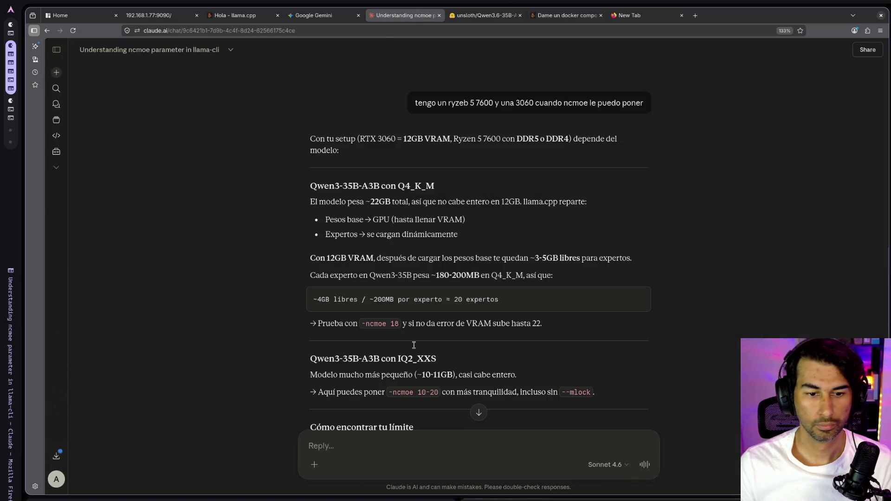
# - Ask Claude how to connect over SSH to a computer running Aurora OS
pyautogui.scroll(-5, 414, 345)
pyautogui.click(454, 439)
pyautogui.write('Tengo una computador')
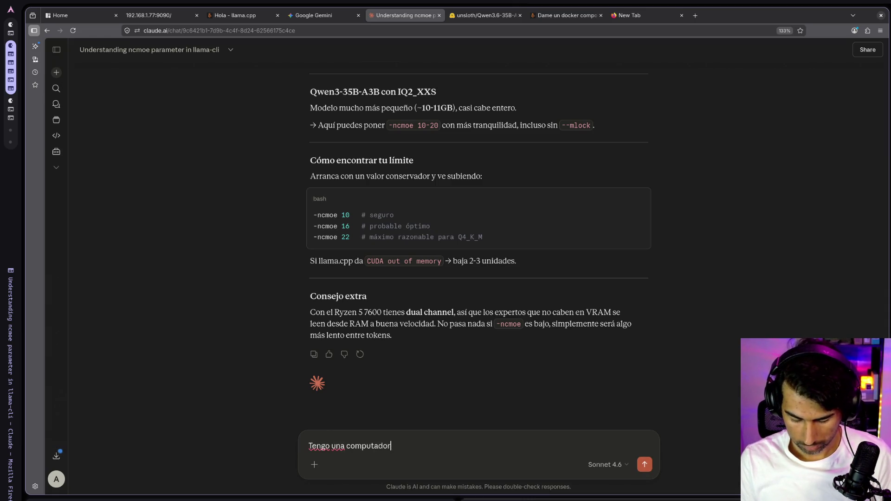
pyautogui.write('a con Aurroa OS como me podria conectar al ssh de esa computadora')
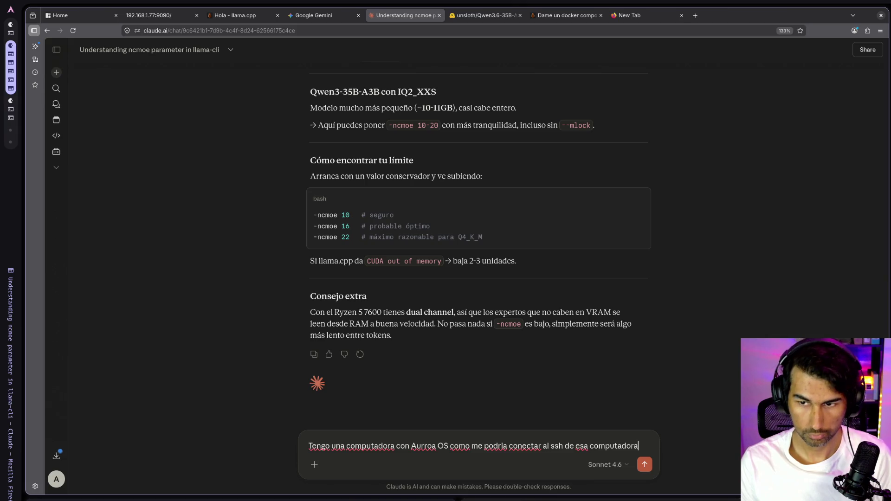
pyautogui.press('Return')
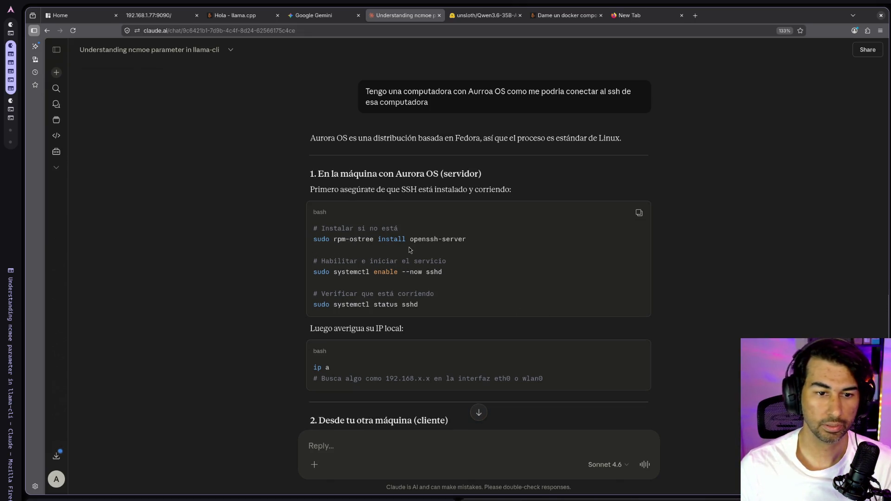
pyautogui.moveTo(470, 242); pyautogui.dragTo(312, 235)
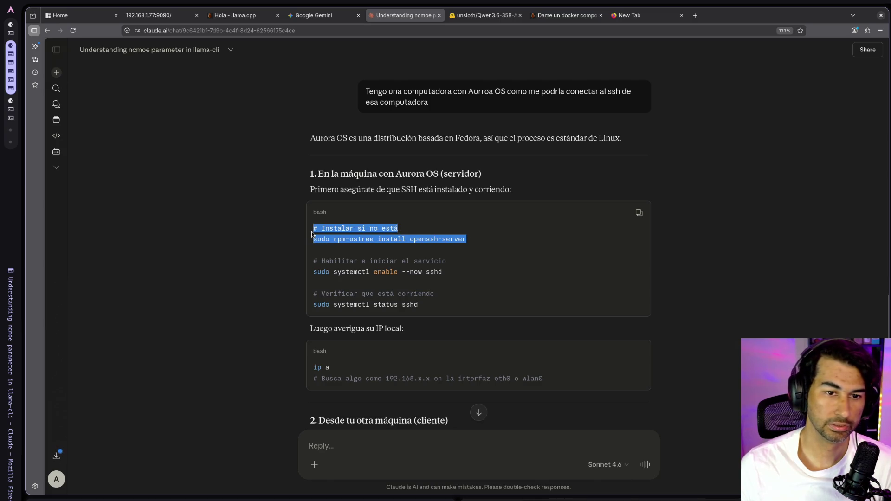
pyautogui.click(426, 250)
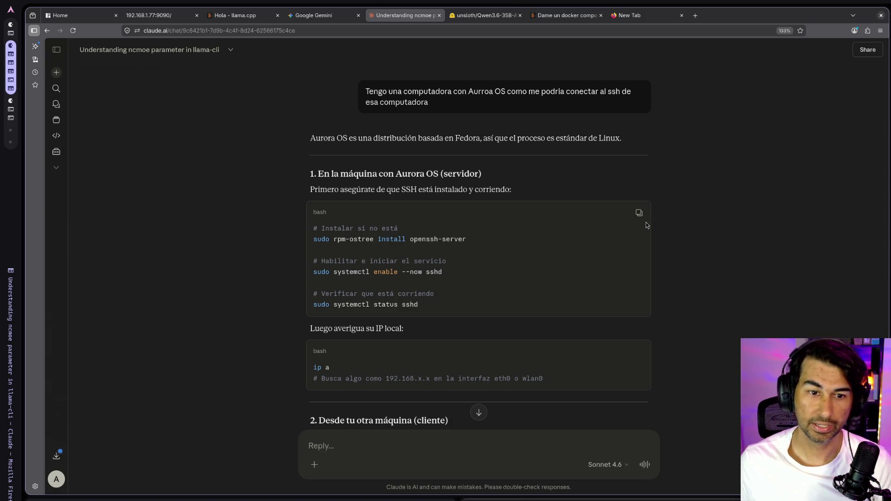
pyautogui.scroll(-3, 560, 294)
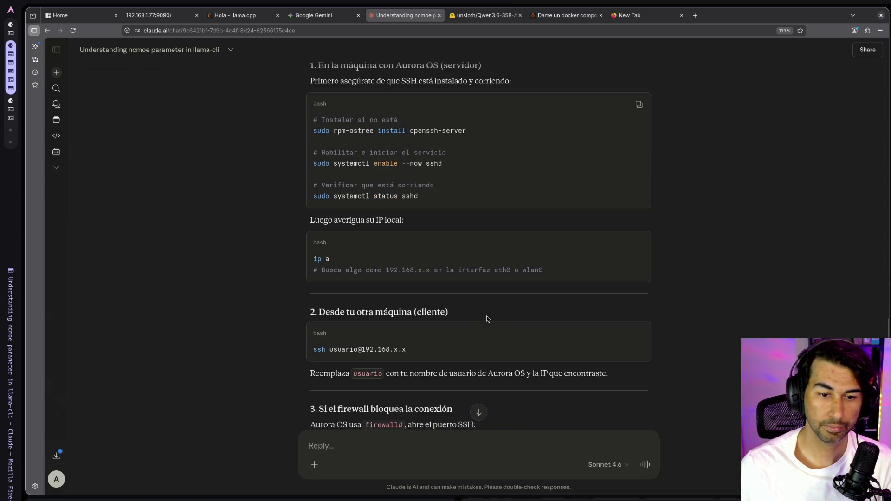
pyautogui.scroll(2, 512, 295)
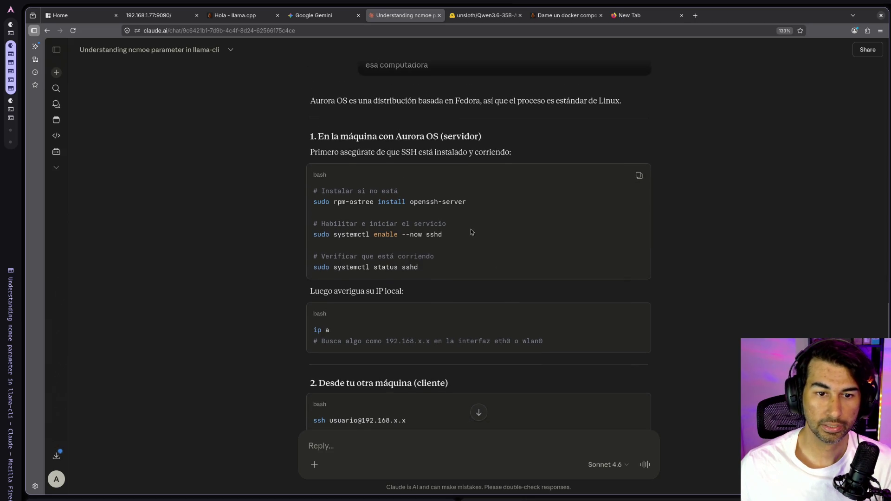
pyautogui.moveTo(470, 206); pyautogui.dragTo(306, 205)
pyautogui.scroll(-10, 434, 370)
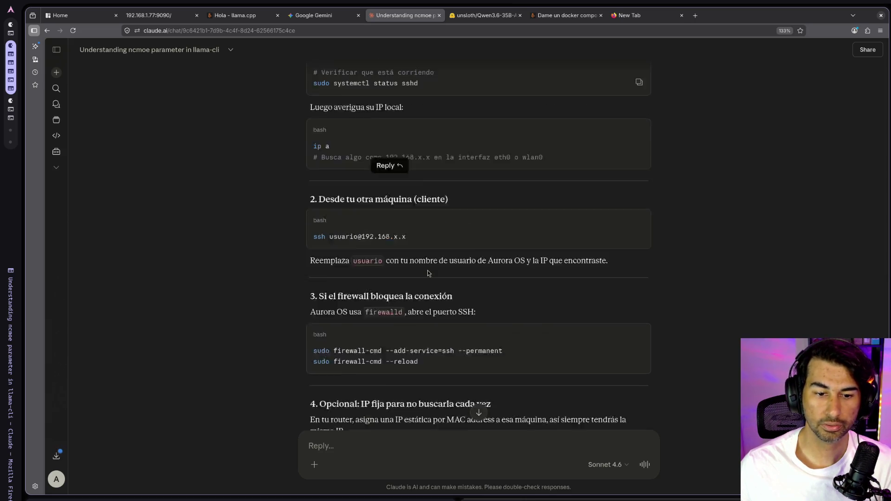
# - Ask about SSH inside a distrobox without install rights, then read Claude's sshd-on-port-2222 options
pyautogui.click(456, 444)
pyautogui.write('si')
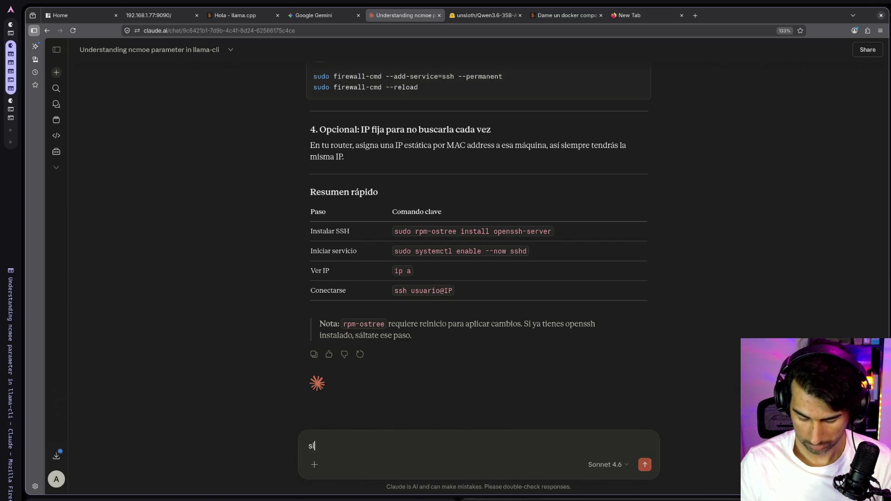
pyautogui.write(' esta dentro de u')
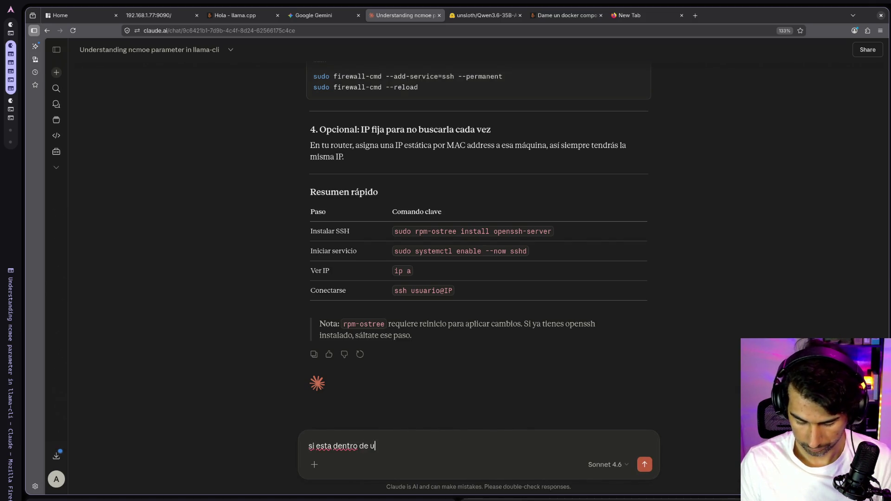
pyautogui.write('n distrobox?')
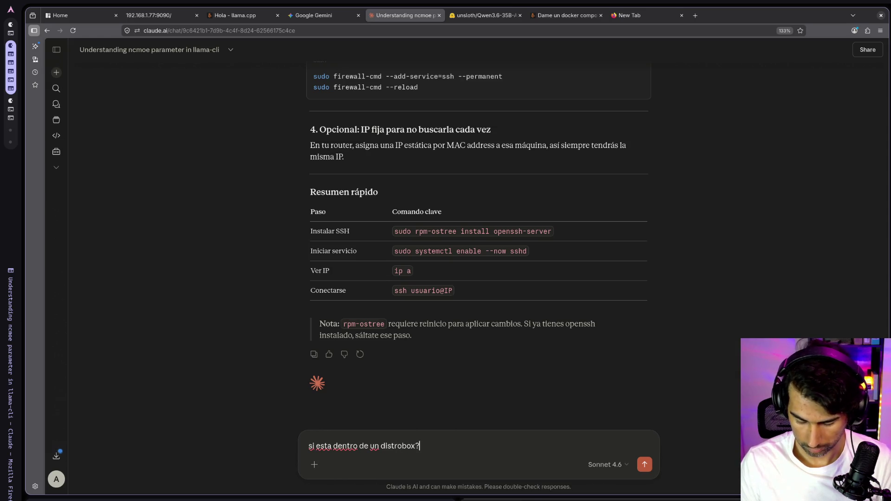
pyautogui.write(' por que no puedo i')
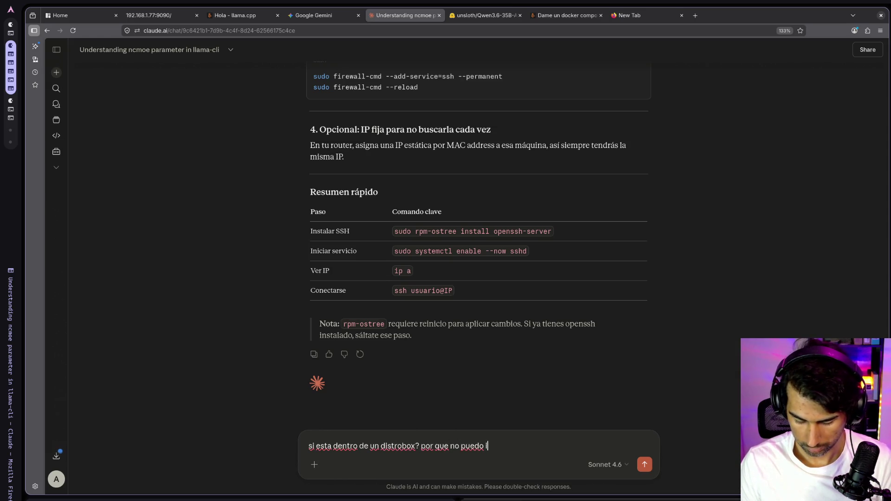
pyautogui.write('nstalar nada en e')
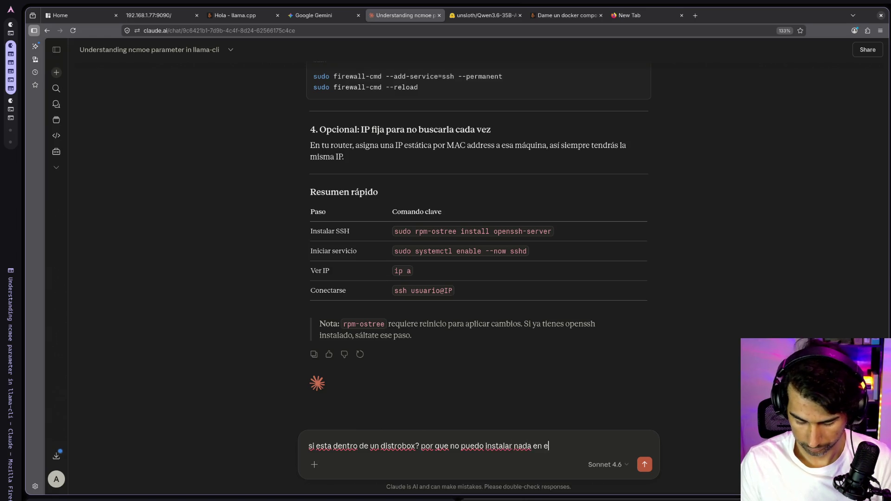
pyautogui.write('sa maquina porque c')
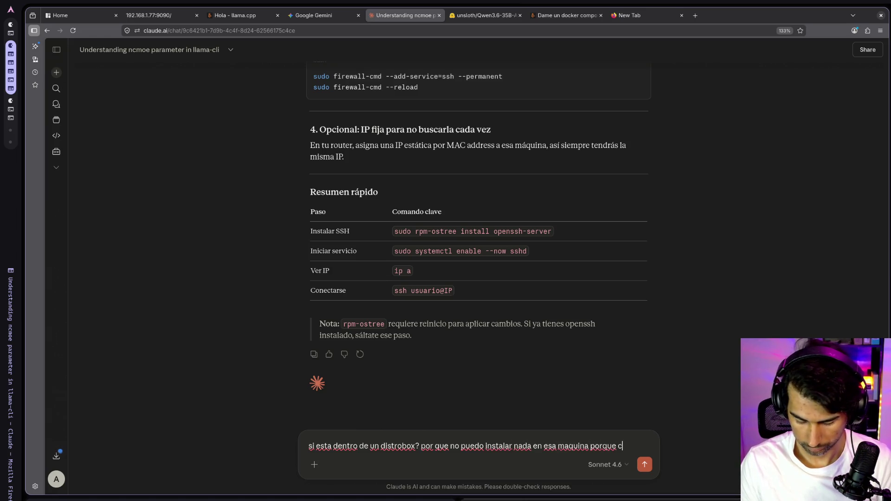
pyautogui.write('uando lo instale d')
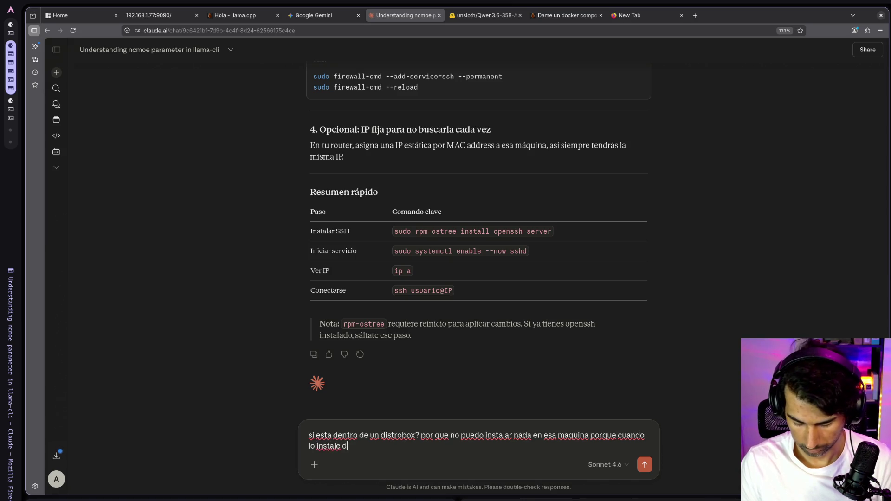
pyautogui.write('ecidi no tener ')
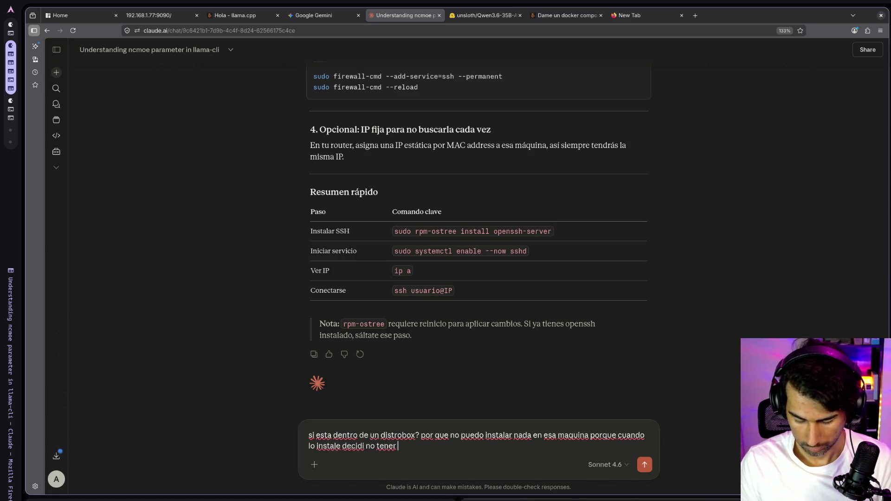
pyautogui.write('contras')
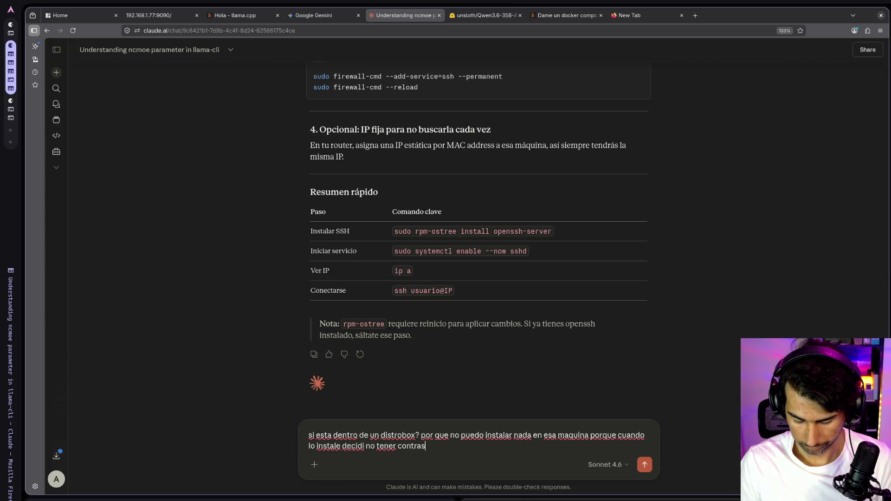
pyautogui.write('eña de administ')
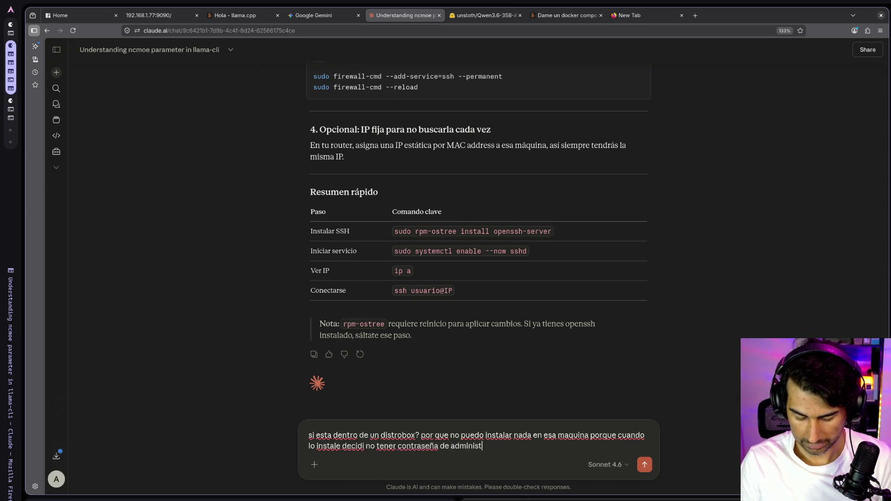
pyautogui.write('rador')
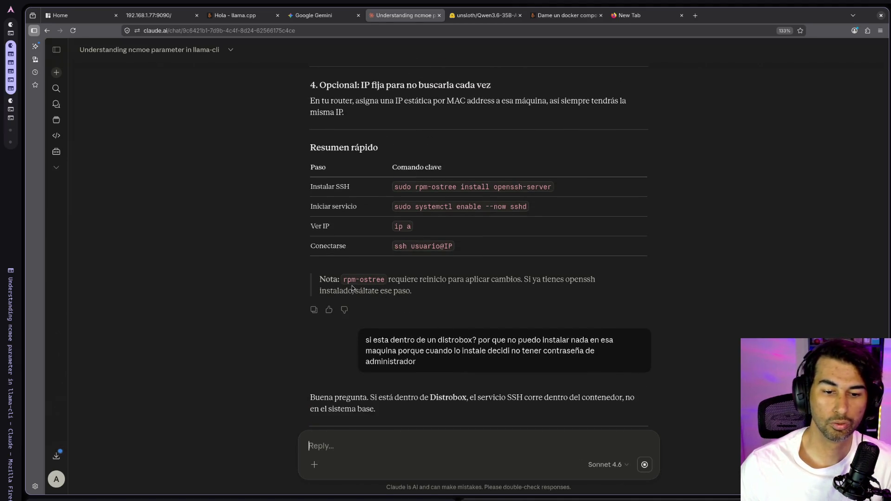
pyautogui.moveTo(343, 281); pyautogui.dragTo(388, 285)
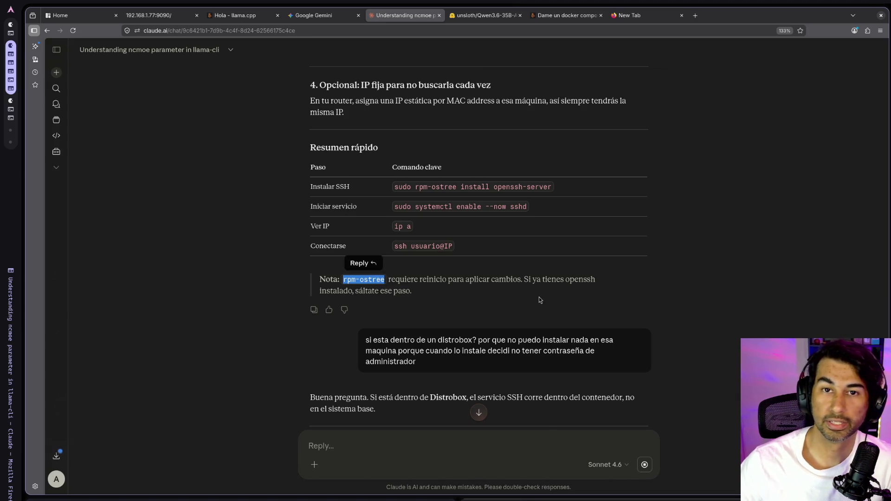
pyautogui.scroll(-3, 570, 310)
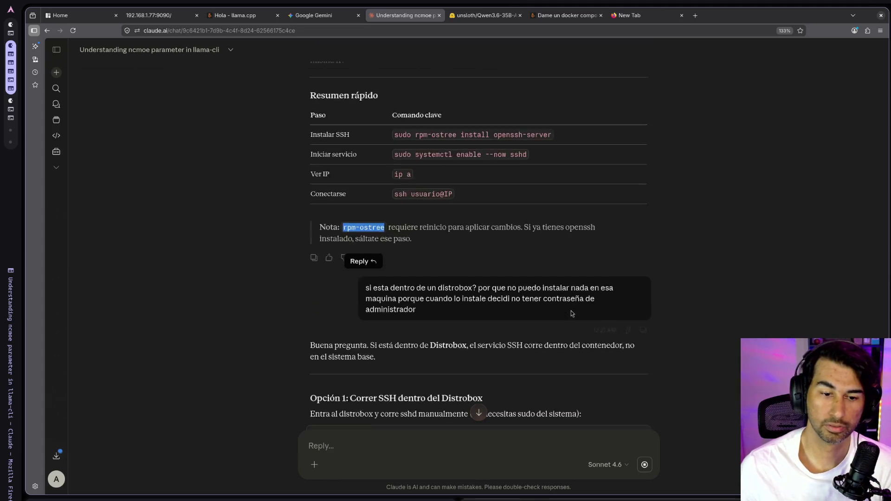
pyautogui.scroll(-3, 572, 314)
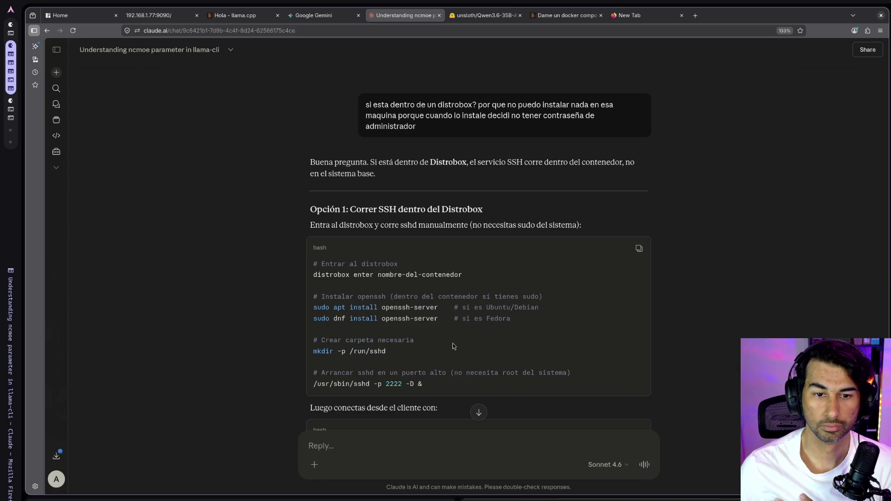
pyautogui.scroll(-3, 456, 330)
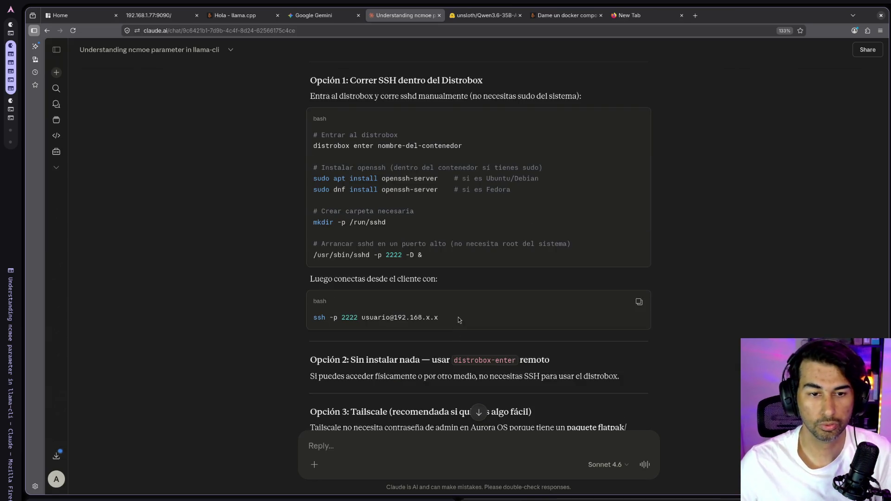
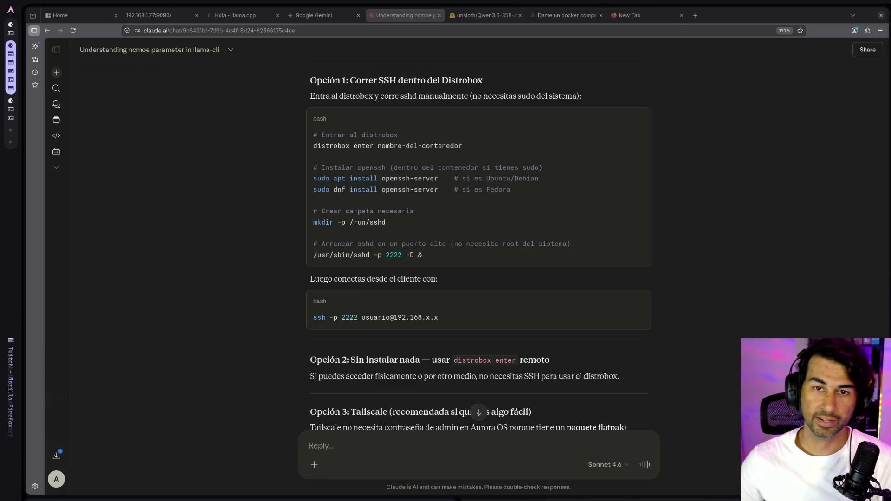
# - Bring the Claude distrobox SSH chat to the front and open a new blank browser tab
pyautogui.click(817, 185)
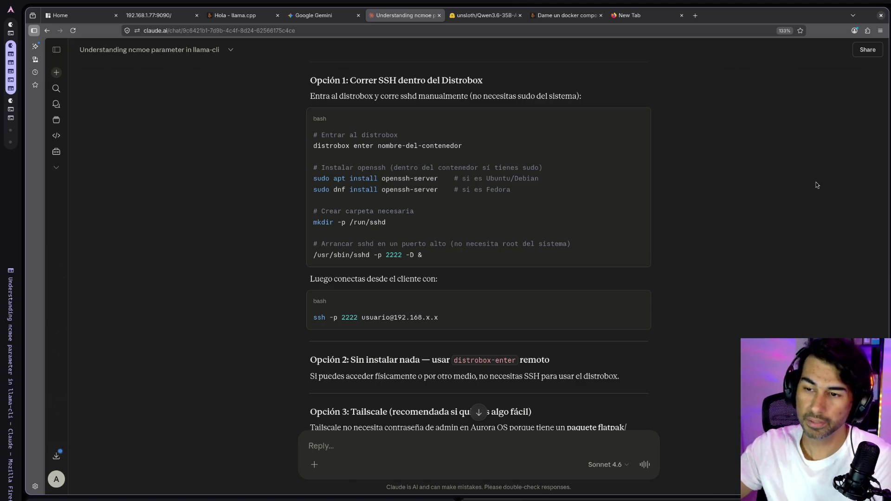
pyautogui.hotkey('alt', 'Tab')
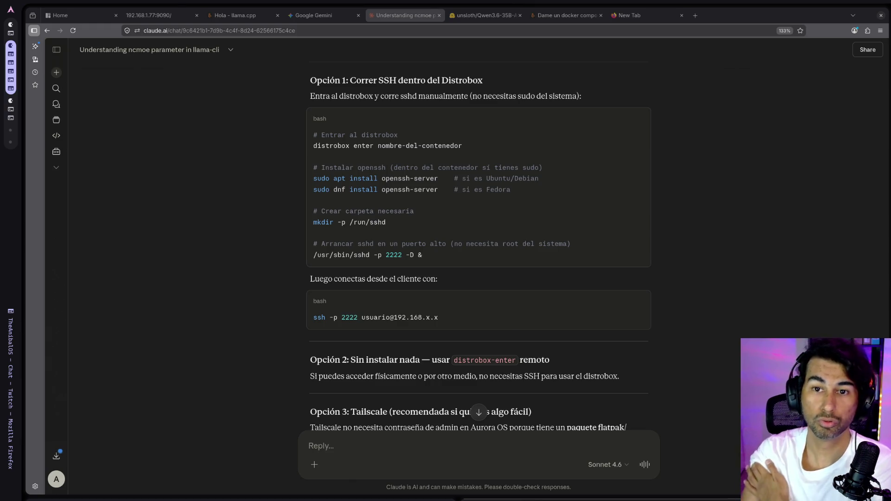
pyautogui.click(696, 16)
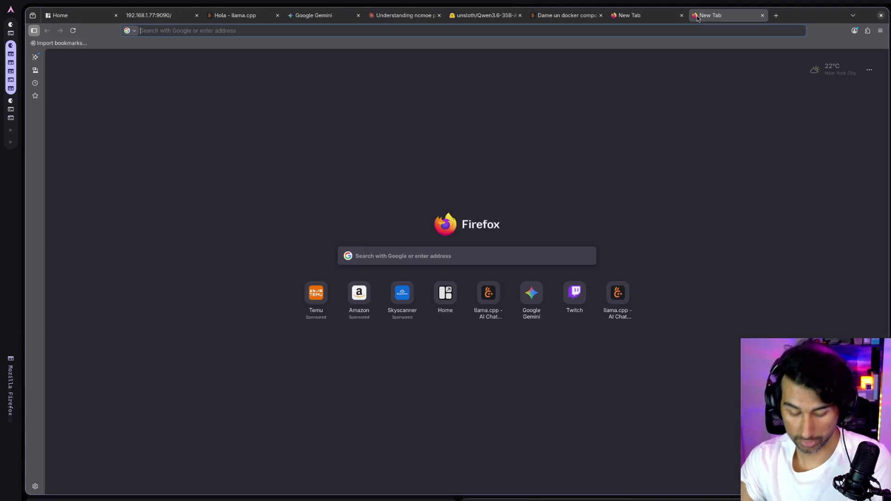
# - Search 'unsloth studio' and open the Introducing Unsloth Studio documentation page
pyautogui.write('unsloth stu')
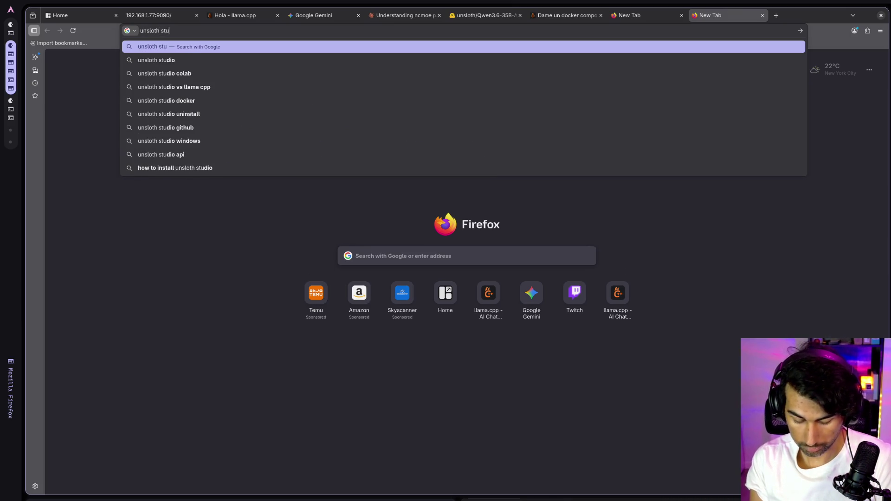
pyautogui.write('dio')
pyautogui.press('Return')
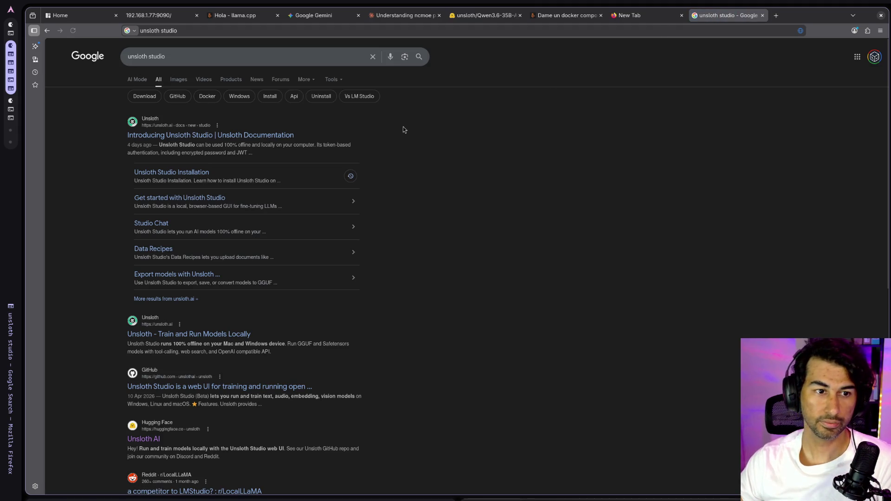
pyautogui.click(285, 135)
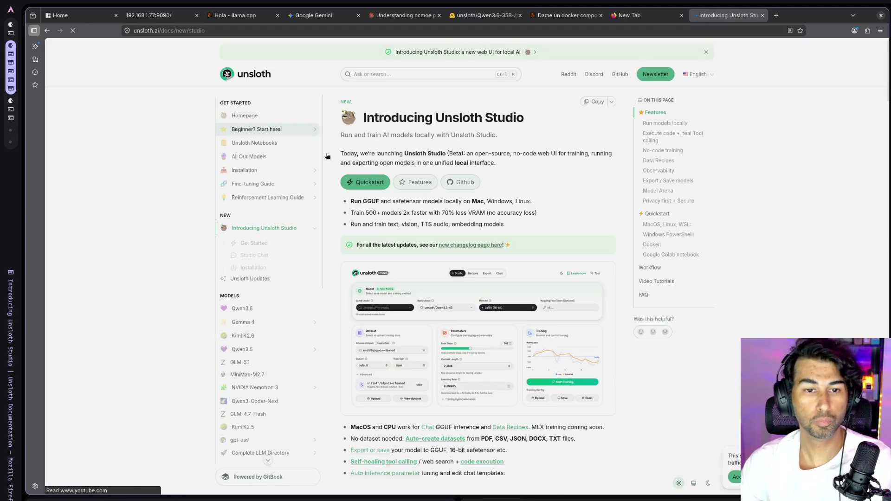
pyautogui.scroll(-2, 539, 279)
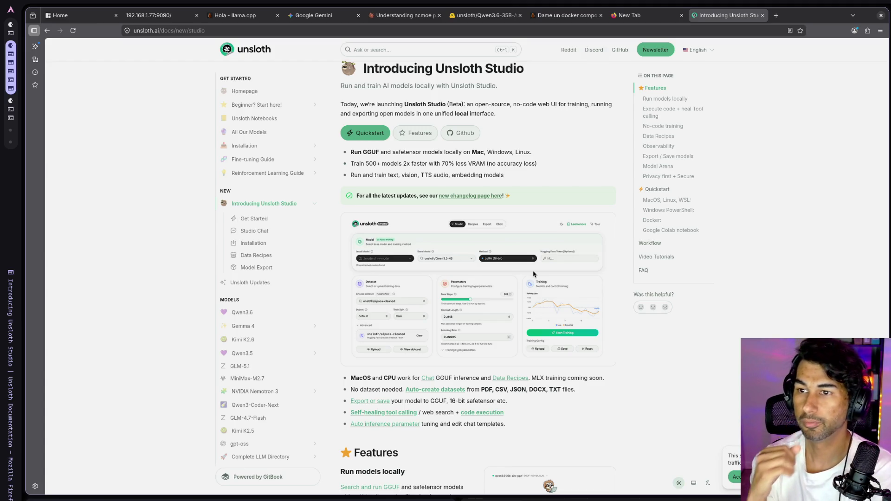
# - Glance at the Twitch chat, then return to Firefox's llama.cpp chat tab
pyautogui.hotkey('alt', 'Tab')
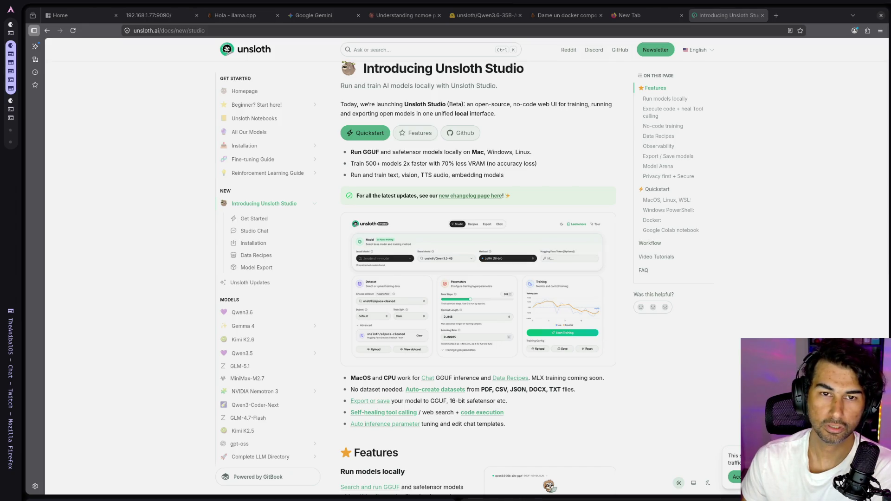
pyautogui.click(732, 394)
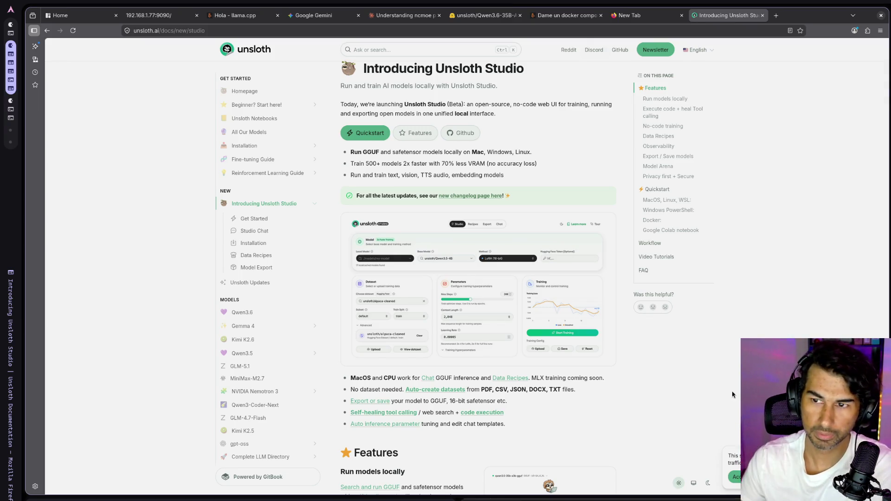
pyautogui.hotkey('alt', 'Tab')
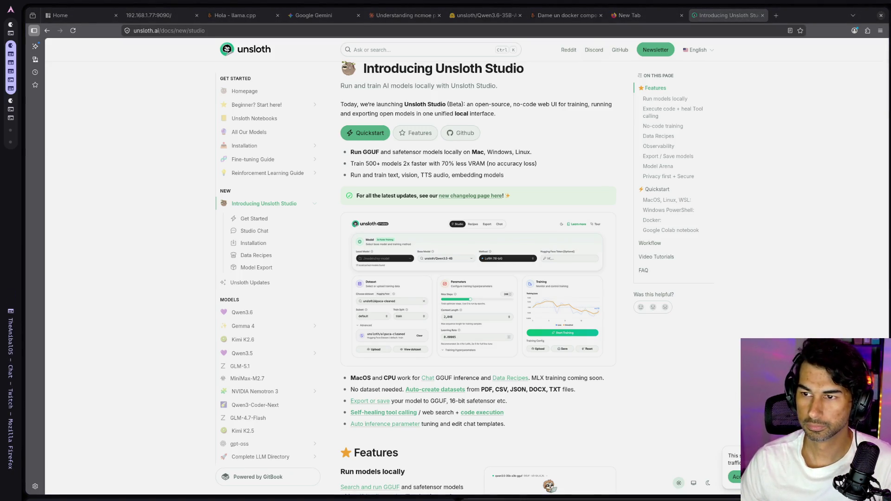
pyautogui.hotkey('alt', 'Tab')
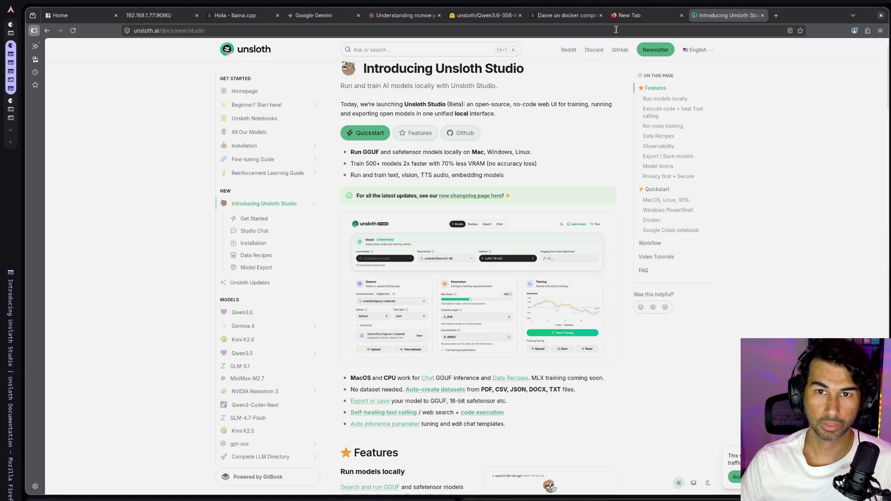
pyautogui.click(237, 15)
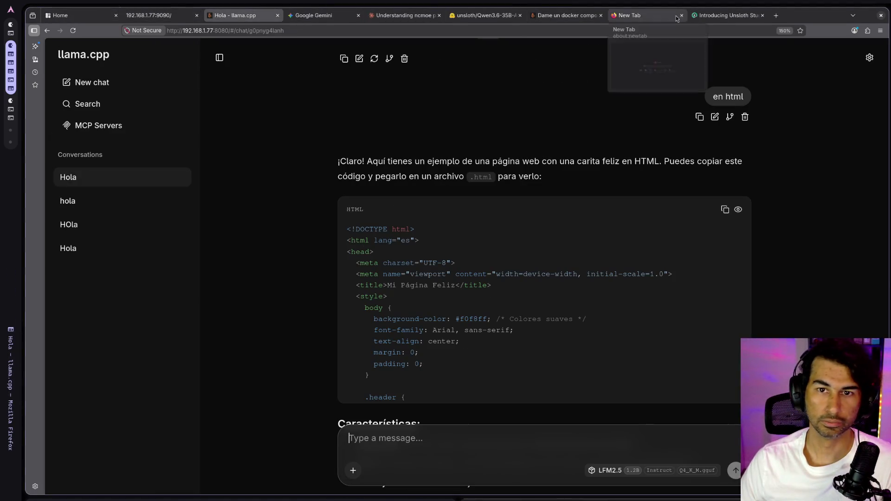
# - Send the dictated follow-up to Claude, review its distrobox sshd commands, and open another blank tab
pyautogui.click(404, 15)
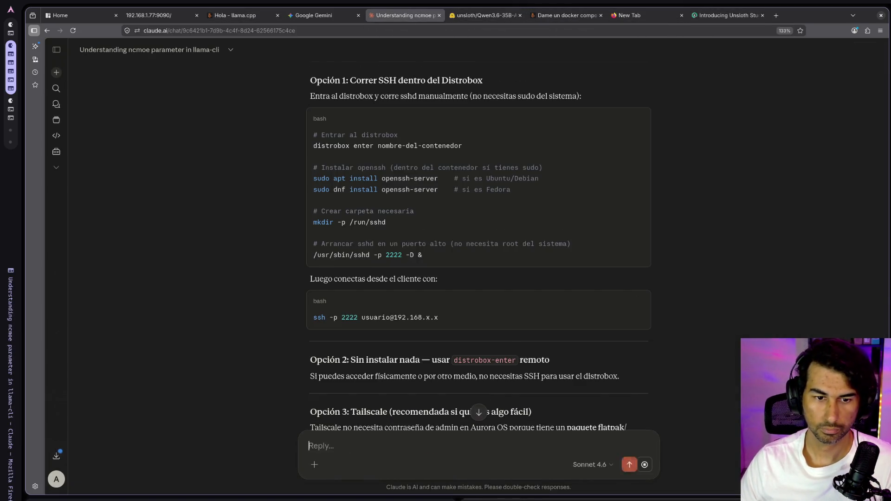
pyautogui.press('Return')
pyautogui.scroll(7, 577, 284)
pyautogui.scroll(7, 576, 286)
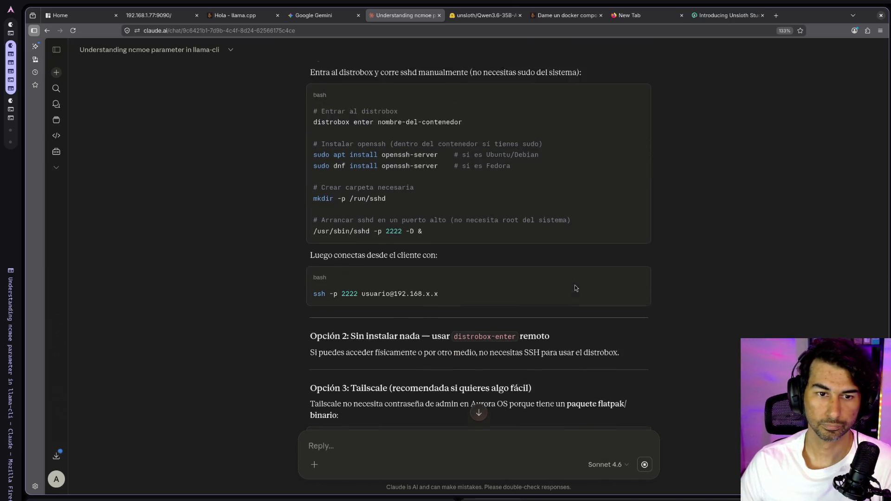
pyautogui.scroll(1, 575, 285)
pyautogui.moveTo(433, 250)
pyautogui.mouseDown()
pyautogui.moveTo(321, 237)
pyautogui.moveTo(324, 135)
pyautogui.mouseUp()
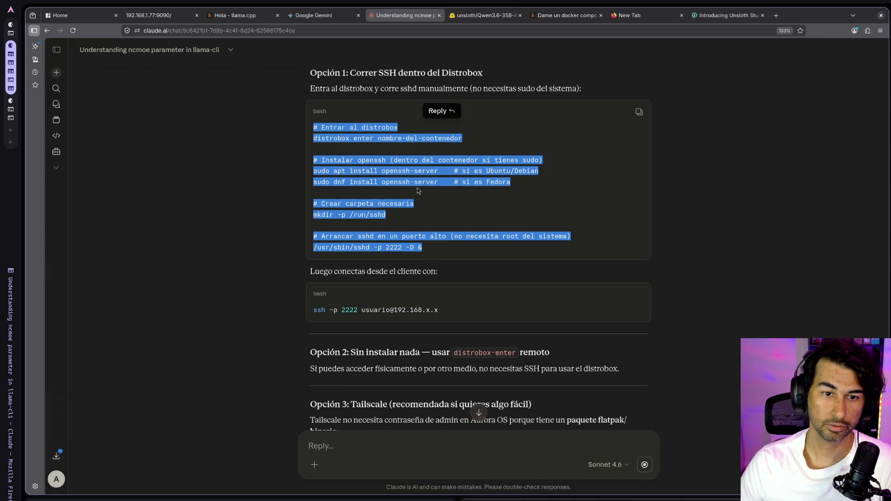
pyautogui.click(419, 190)
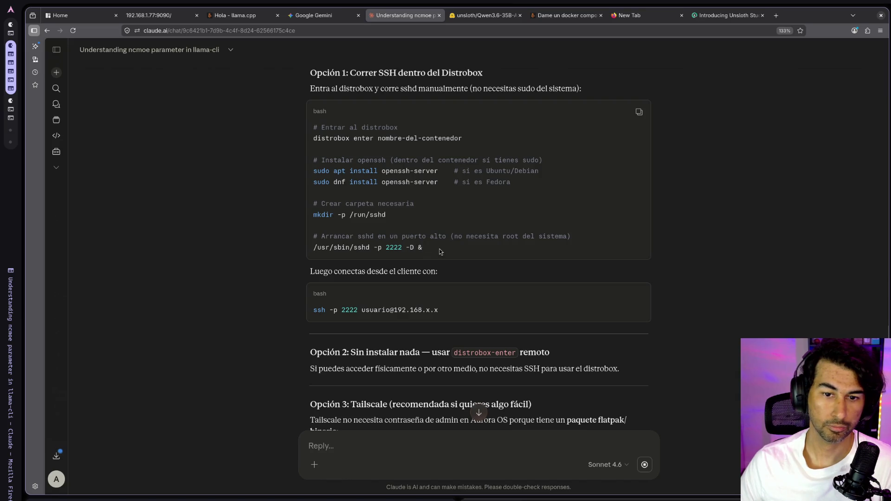
pyautogui.hotkey('alt', 'Tab')
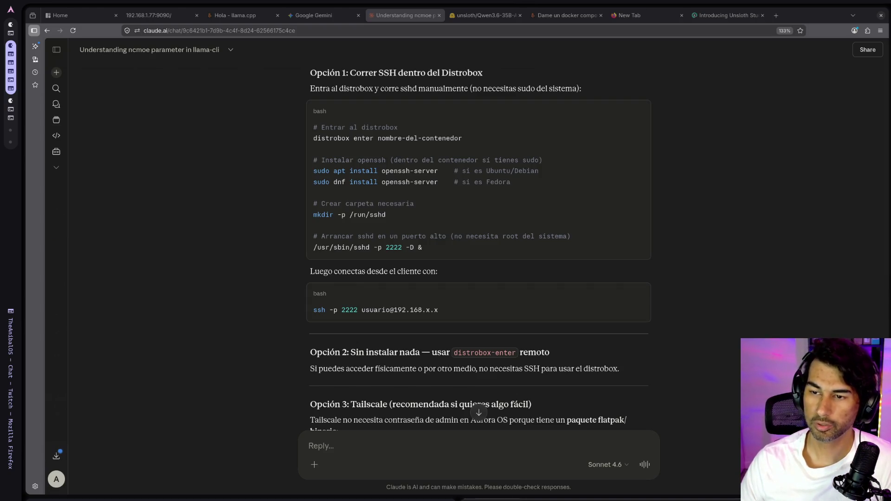
pyautogui.click(777, 16)
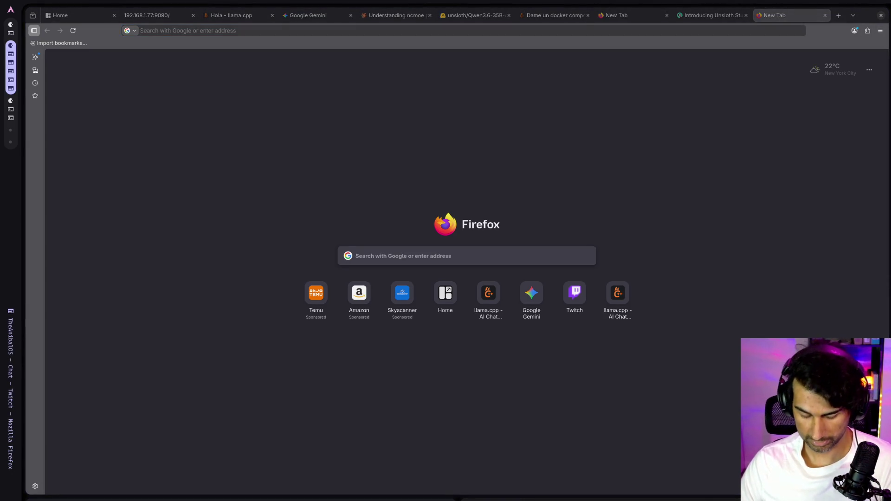
# - Search 'qwen 3 Next 80b a3b' and open the Qwen3-Next-80B-A3B-Instruct Hugging Face model card
pyautogui.click(652, 31)
pyautogui.write('qwen 3 Next 80b a3b')
pyautogui.press('Return')
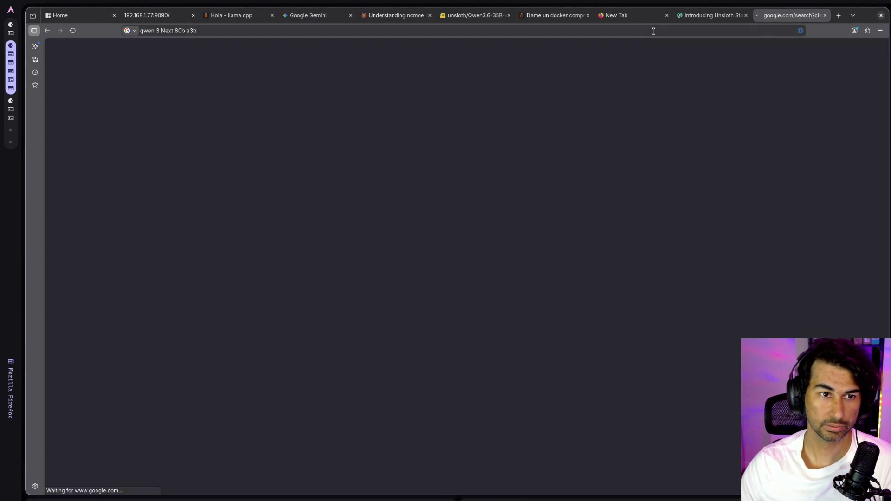
pyautogui.click(217, 136)
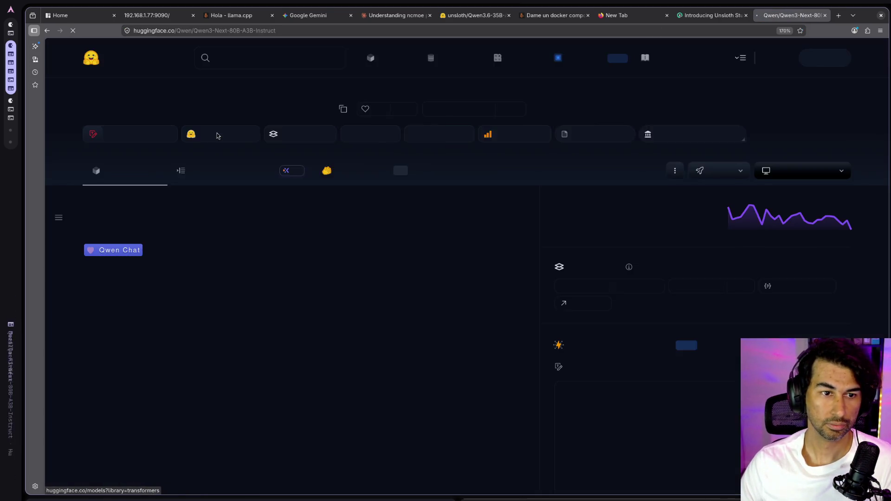
pyautogui.scroll(-2, 472, 284)
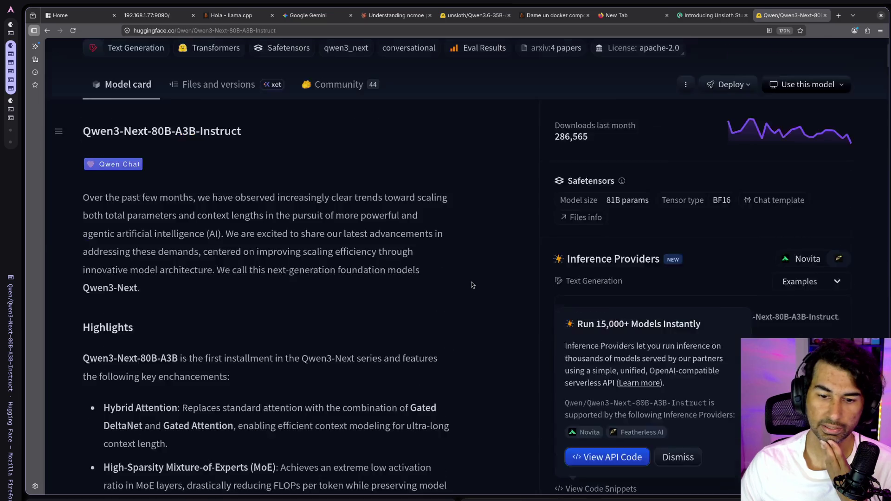
pyautogui.scroll(-10, 472, 285)
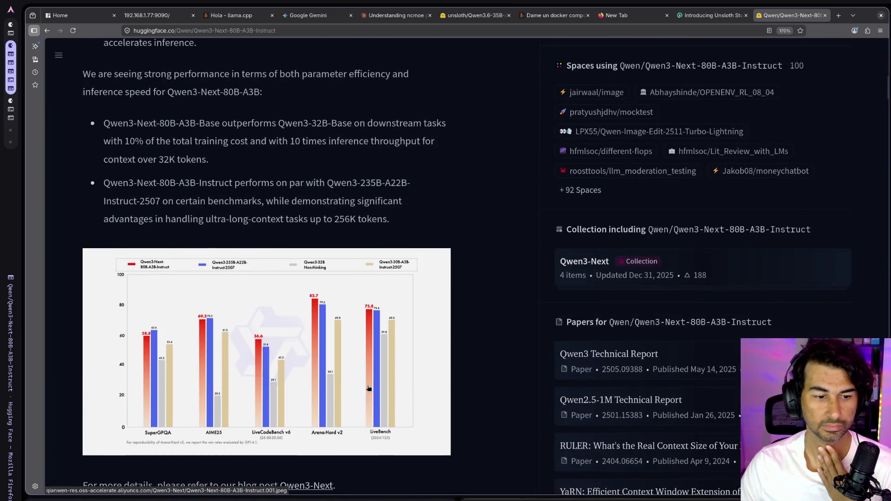
pyautogui.scroll(-3, 369, 388)
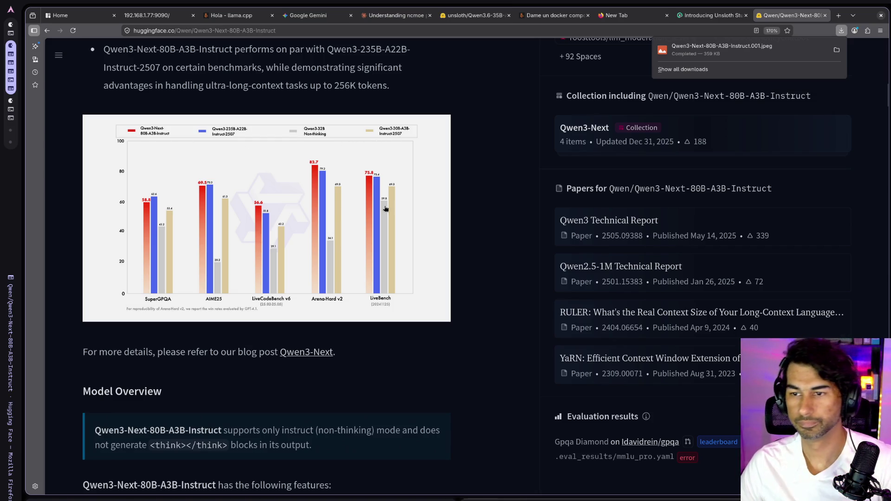
# - Zoom the model card to 200% and view its benchmark chart full size in a new tab
pyautogui.hotkey('ctrl', '+')
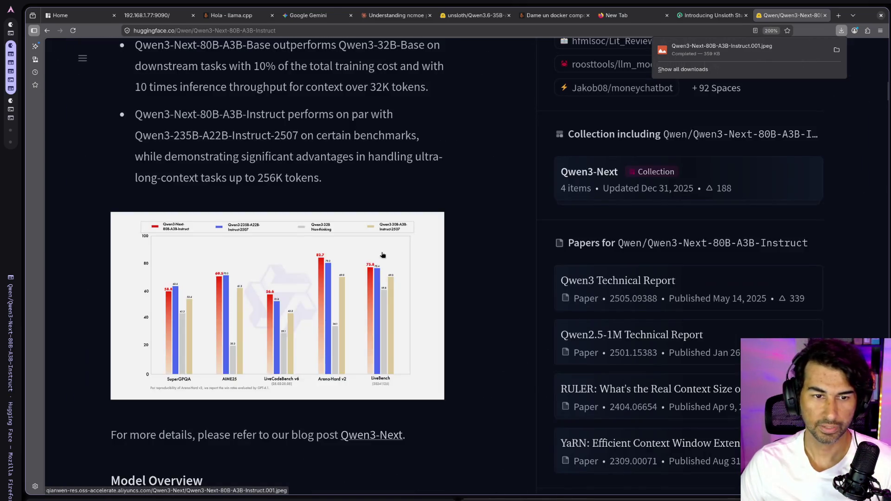
pyautogui.scroll(10, 382, 252)
pyautogui.scroll(-20, 381, 252)
pyautogui.scroll(15, 382, 247)
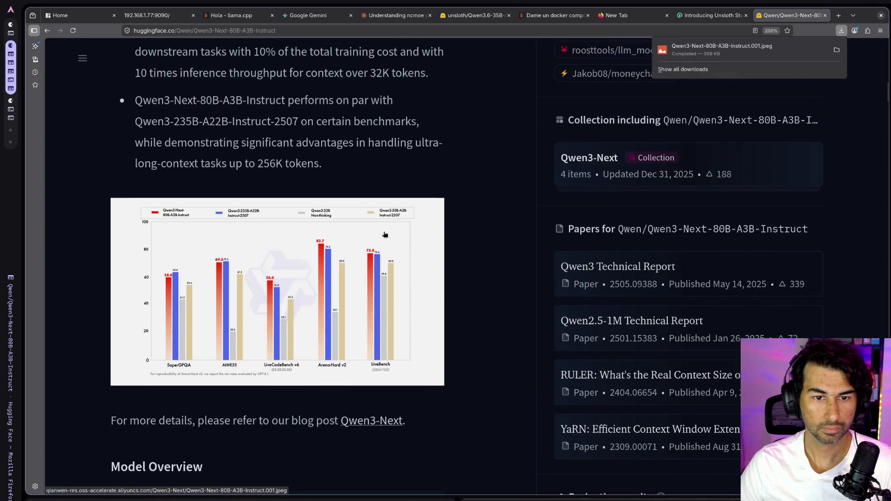
pyautogui.click(193, 228)
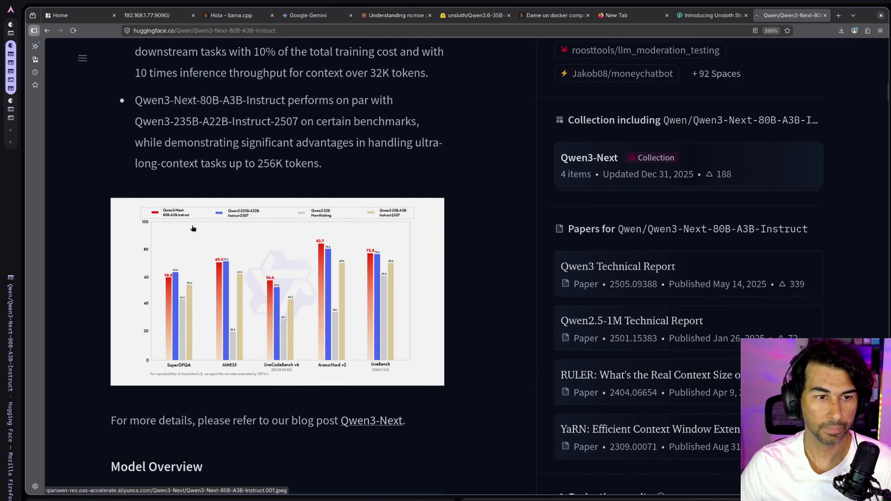
pyautogui.click(688, 77)
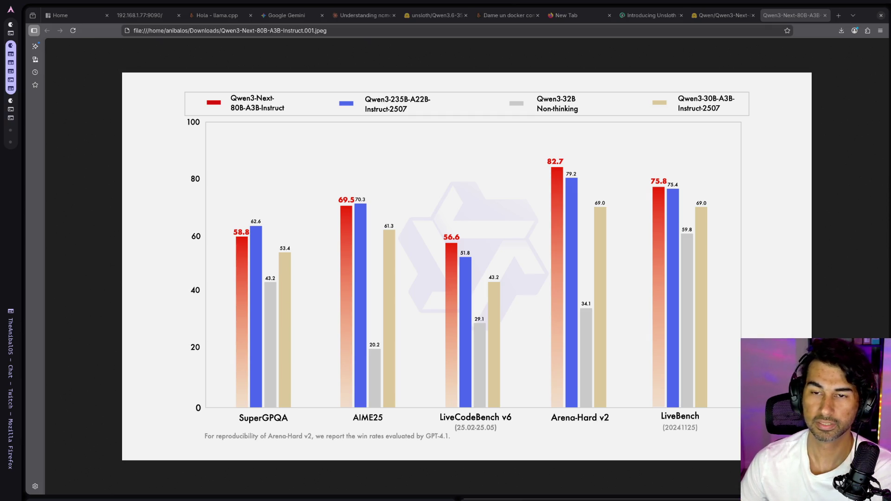
# - Close the llama.cpp chat, Google Gemini and Claude tabs and return to Llama Manager
pyautogui.click(231, 21)
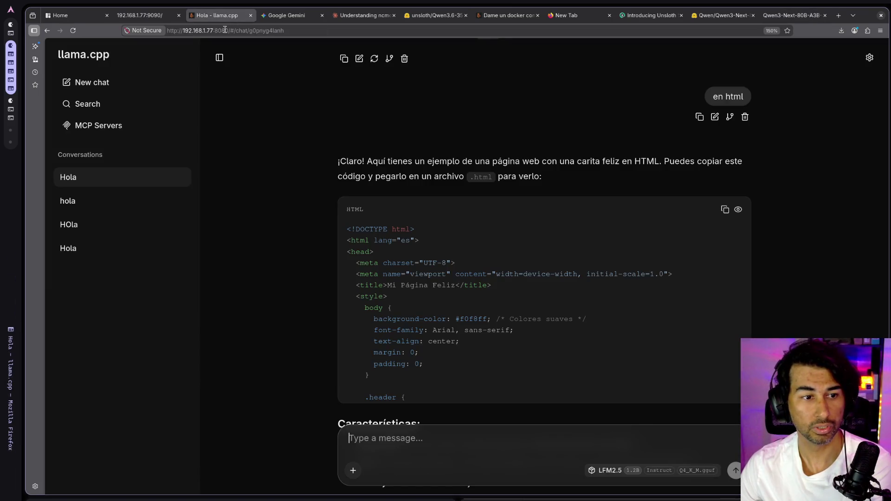
pyautogui.middleClick(222, 19)
pyautogui.middleClick(221, 18)
pyautogui.middleClick(222, 18)
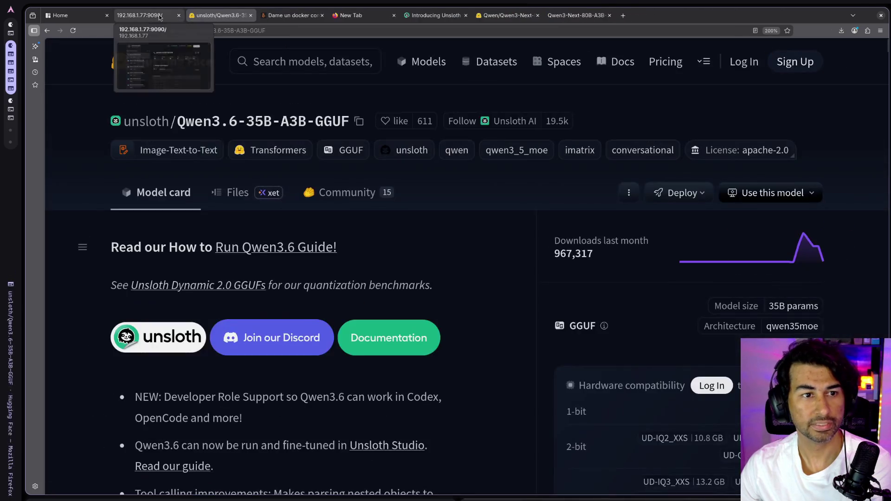
pyautogui.click(153, 16)
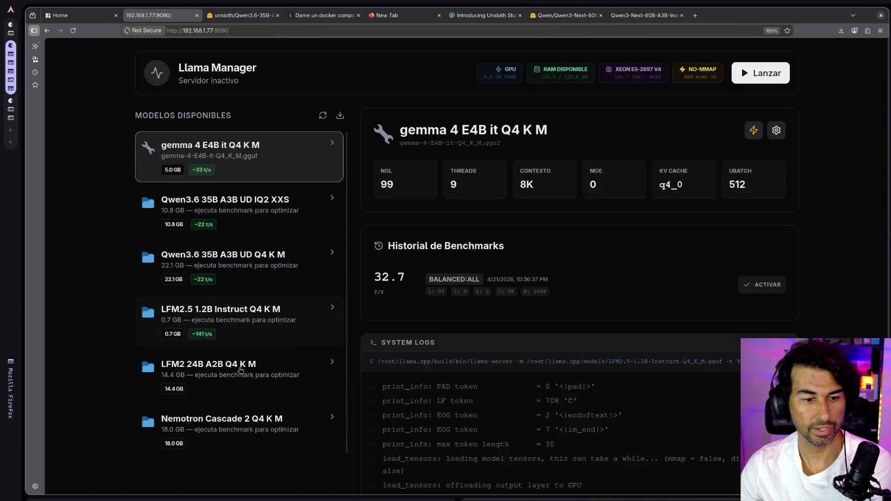
# - Run the Optimización Estándar MoE benchmark on Nemotron Cascade 2 Q4 K M
pyautogui.click(248, 419)
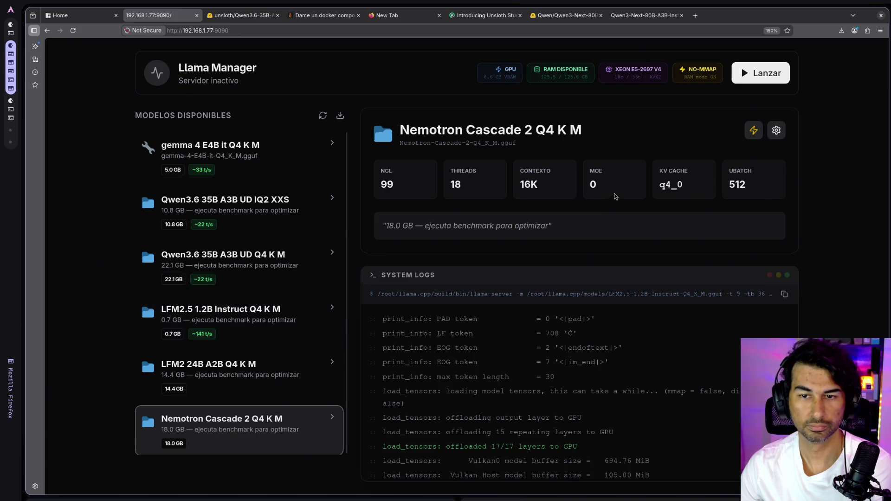
pyautogui.scroll(-3, 491, 321)
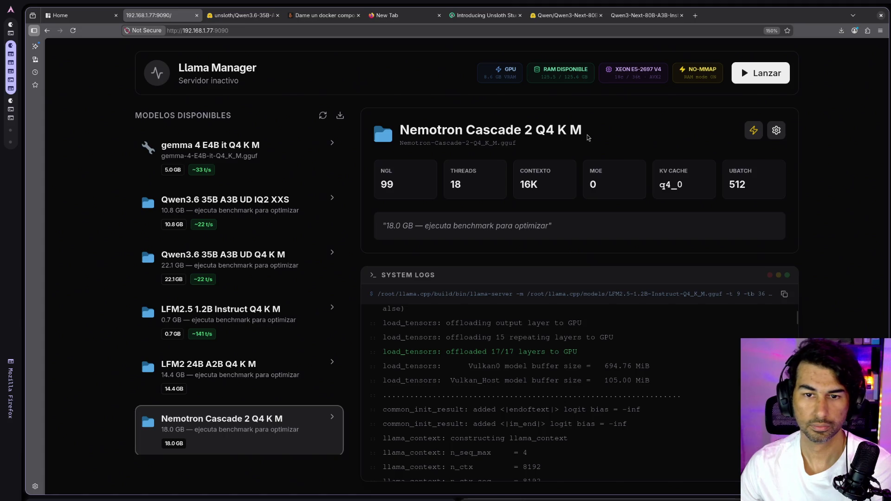
pyautogui.click(753, 131)
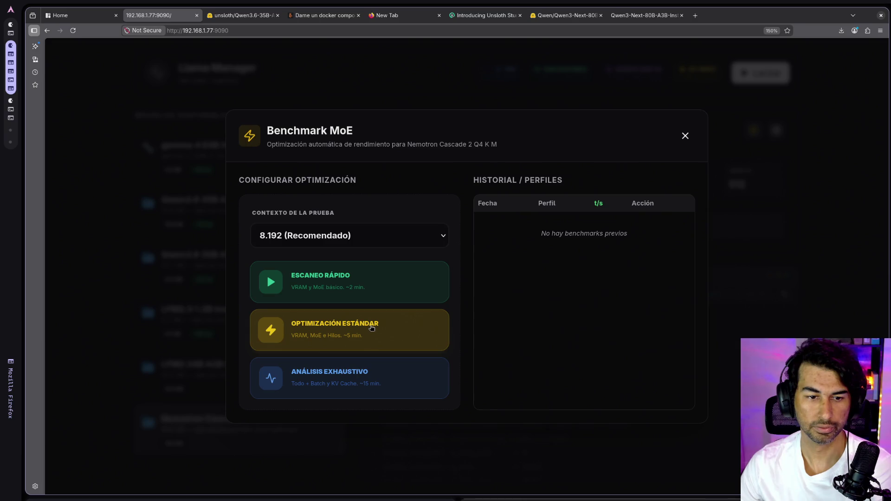
pyautogui.click(369, 331)
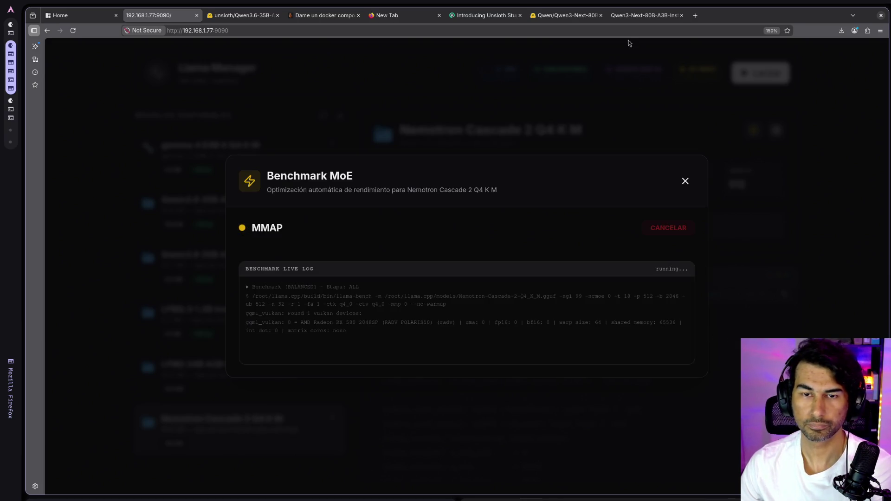
# - Duplicate the 192.168.1.77:9090 Llama Manager tab and open the Home dashboard in the blank tab
pyautogui.rightClick(175, 17)
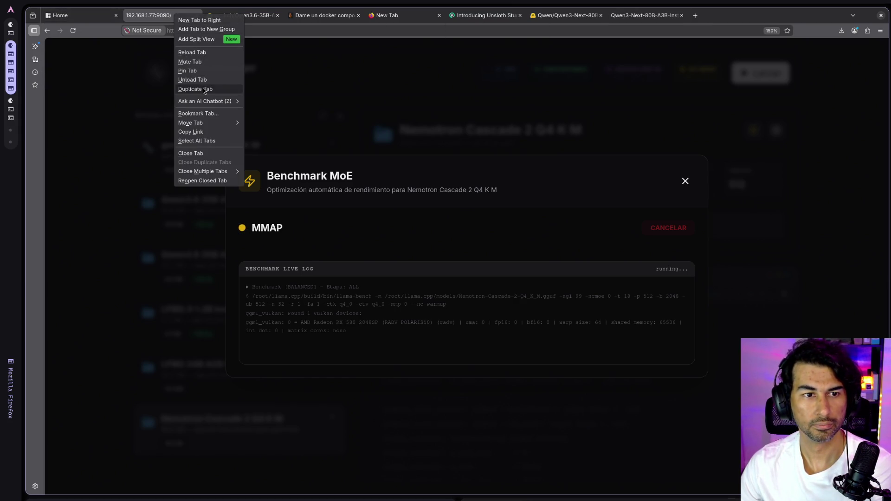
pyautogui.click(203, 89)
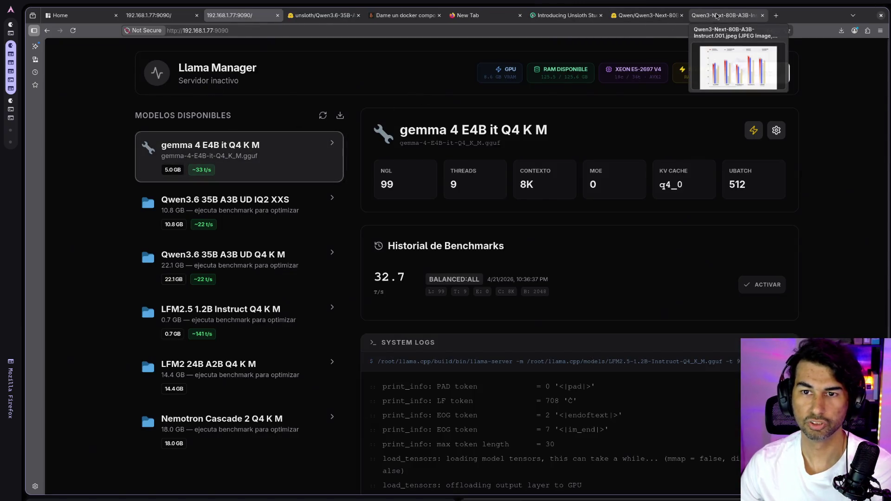
pyautogui.click(718, 15)
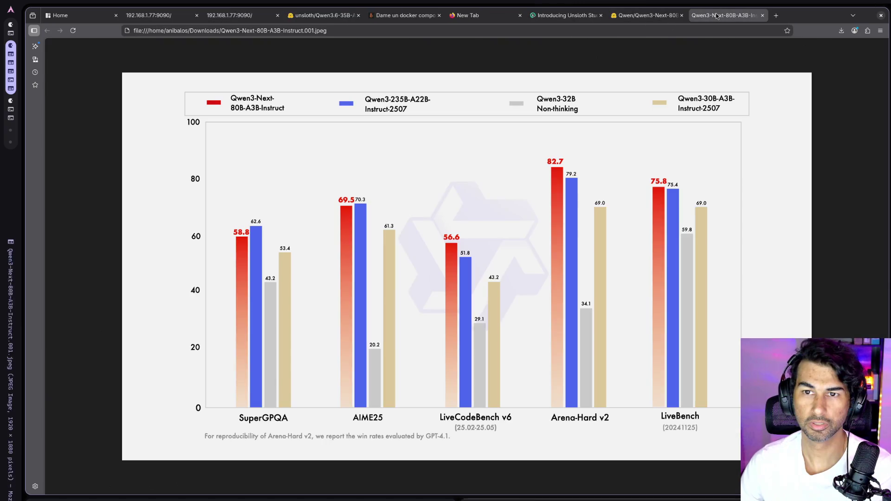
pyautogui.click(255, 15)
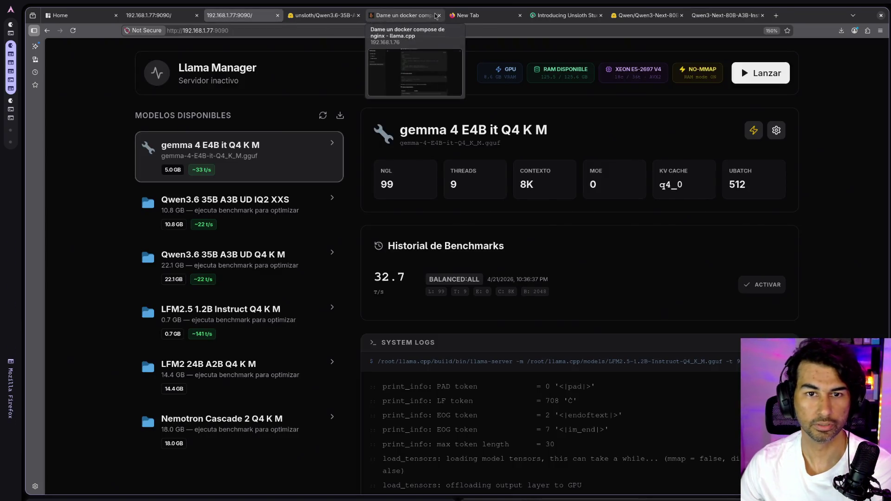
pyautogui.click(420, 15)
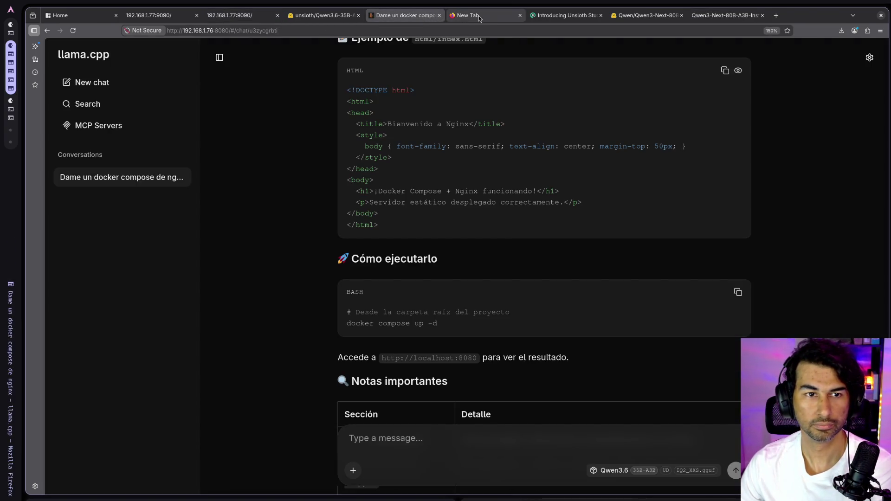
pyautogui.click(469, 16)
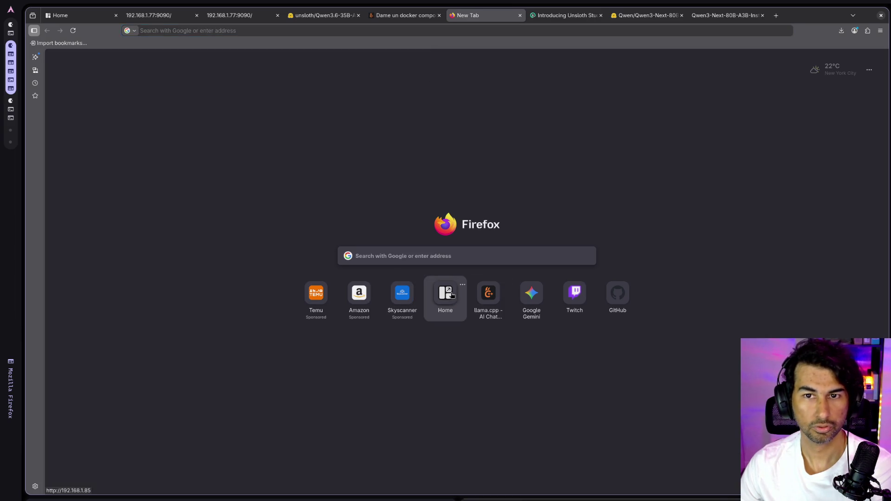
pyautogui.click(452, 295)
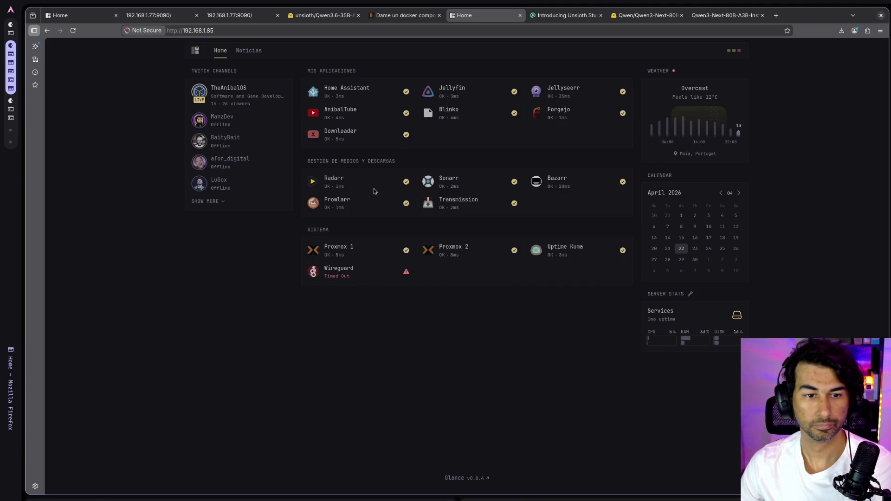
# - Check the central node on Proxmox 1, then close it and open Proxmox 2 instead
pyautogui.click(332, 250)
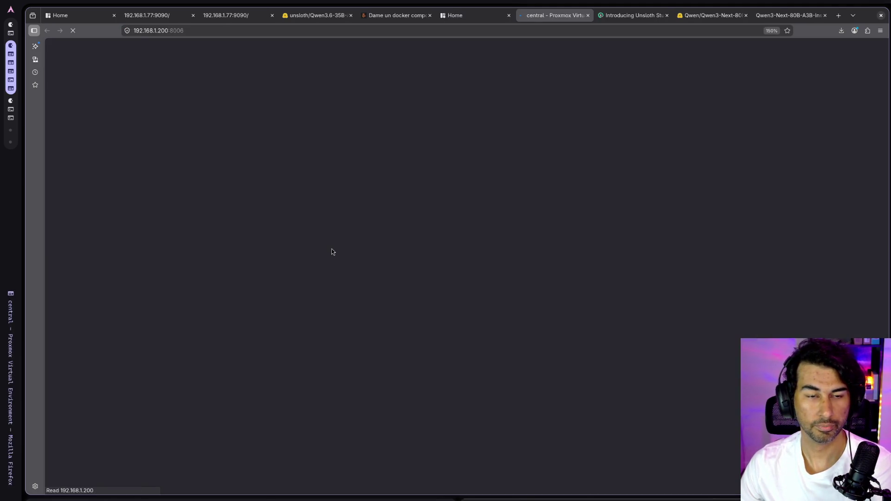
pyautogui.click(62, 94)
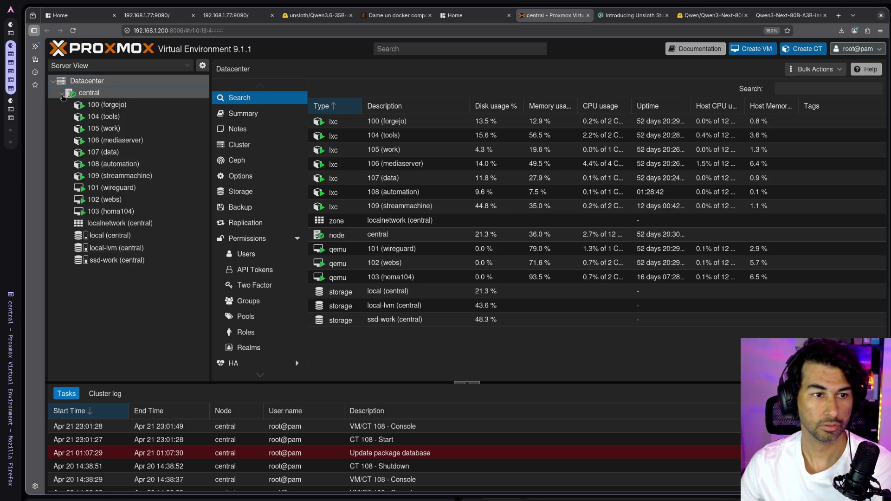
pyautogui.middleClick(523, 19)
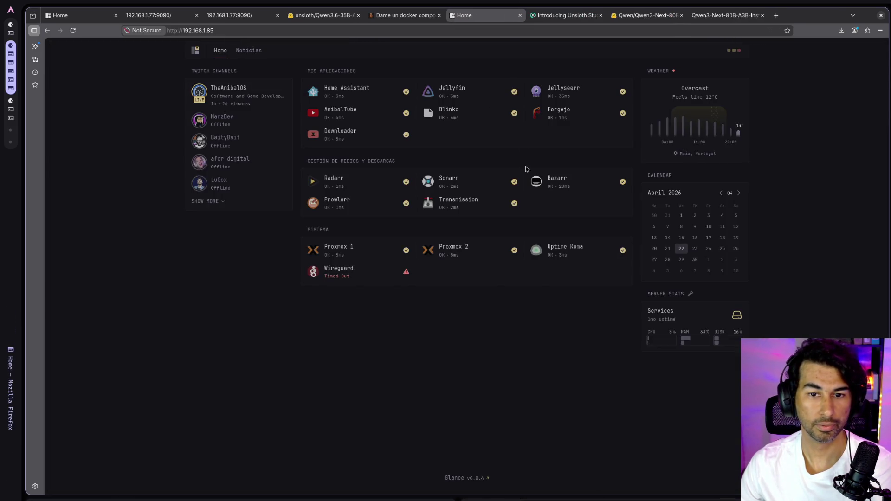
pyautogui.click(454, 251)
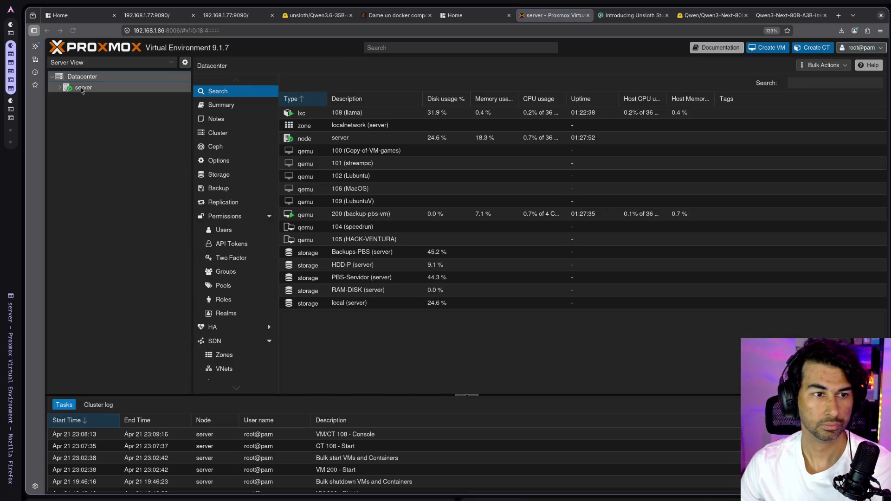
# - Inspect container 108 (llama) resources and highlight its 79.94 of 250.92 GiB boot disk usage
pyautogui.click(60, 88)
pyautogui.click(98, 98)
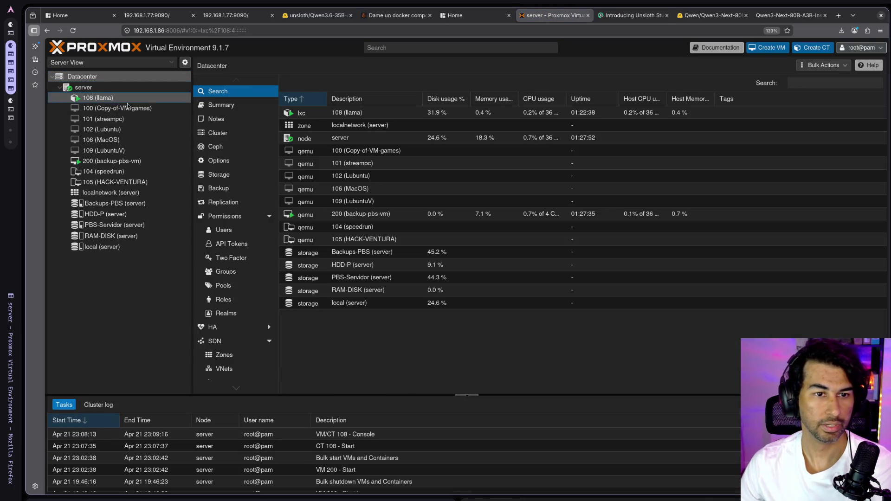
pyautogui.click(232, 114)
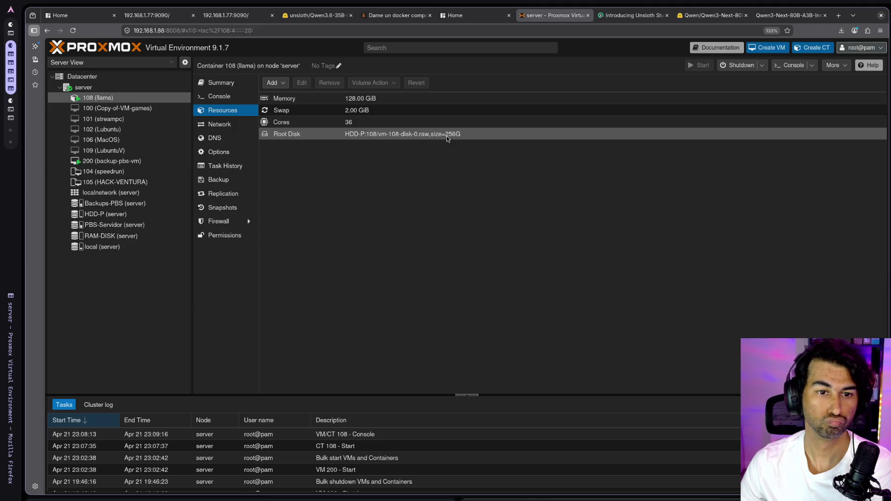
pyautogui.click(234, 86)
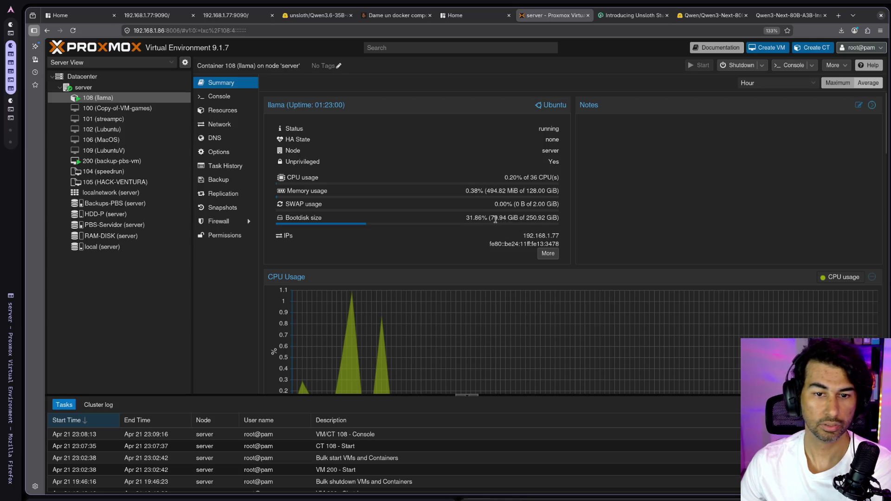
pyautogui.moveTo(491, 219); pyautogui.dragTo(512, 220)
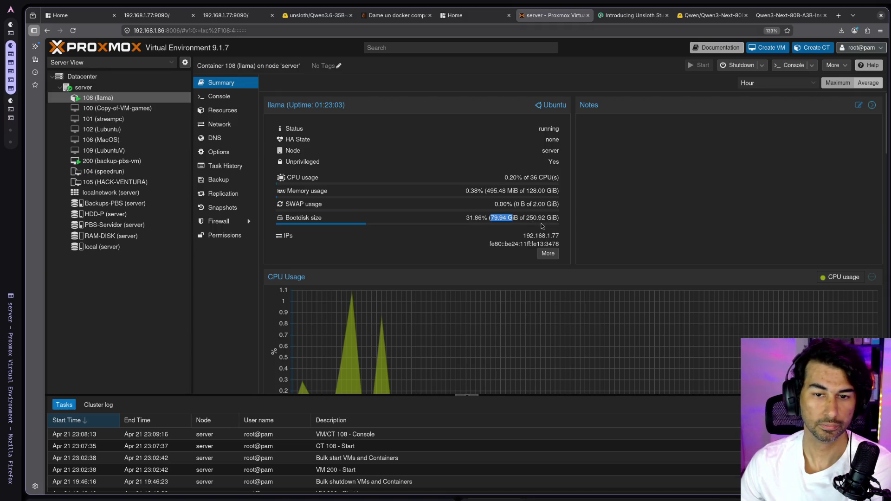
pyautogui.moveTo(523, 217); pyautogui.dragTo(548, 217)
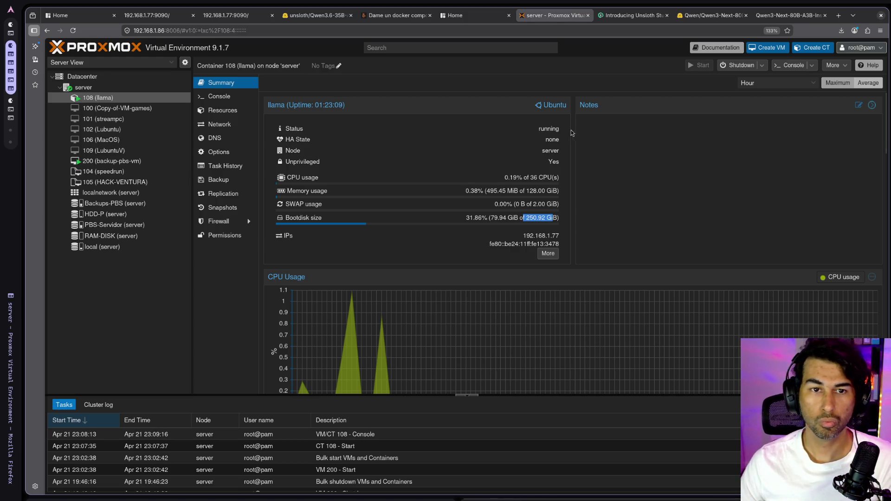
# - Zoom the Qwen3-Next model card out to 150% and list its quantized versions
pyautogui.click(694, 20)
pyautogui.scroll(15, 450, 266)
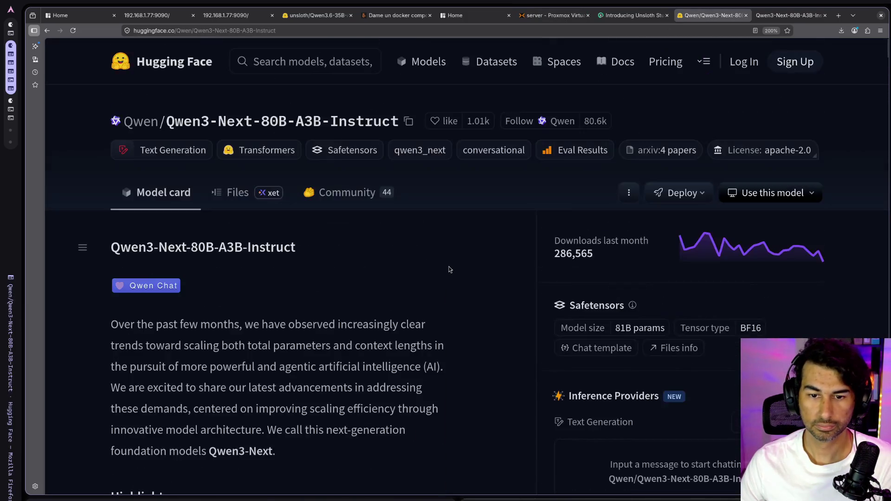
pyautogui.hotkey('ctrl', '-')
pyautogui.hotkey('ctrl', '-')
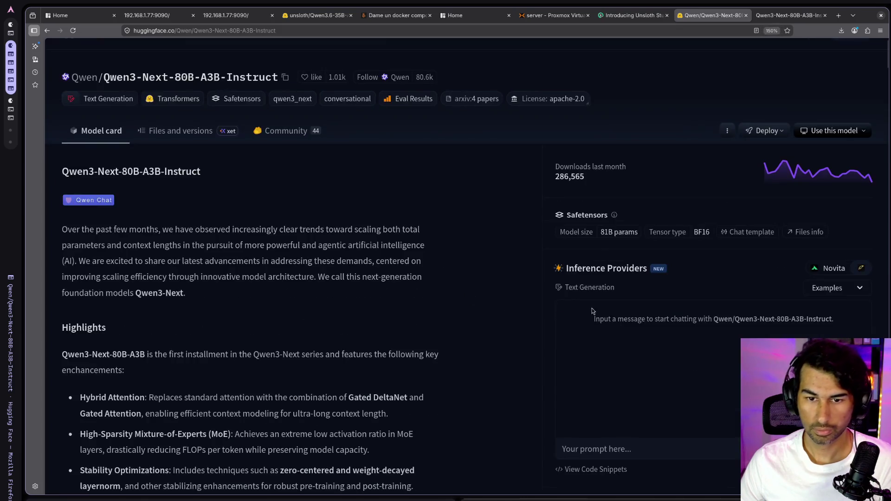
pyautogui.scroll(-5, 593, 311)
pyautogui.scroll(-1, 594, 297)
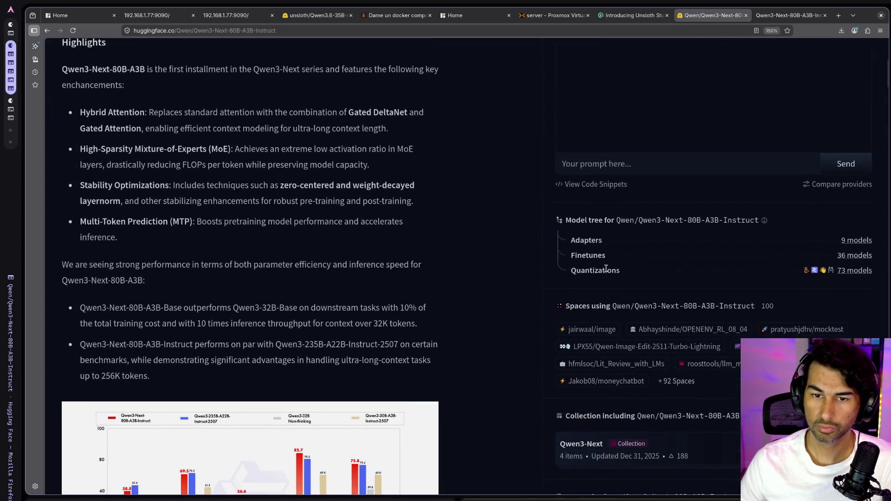
pyautogui.click(854, 271)
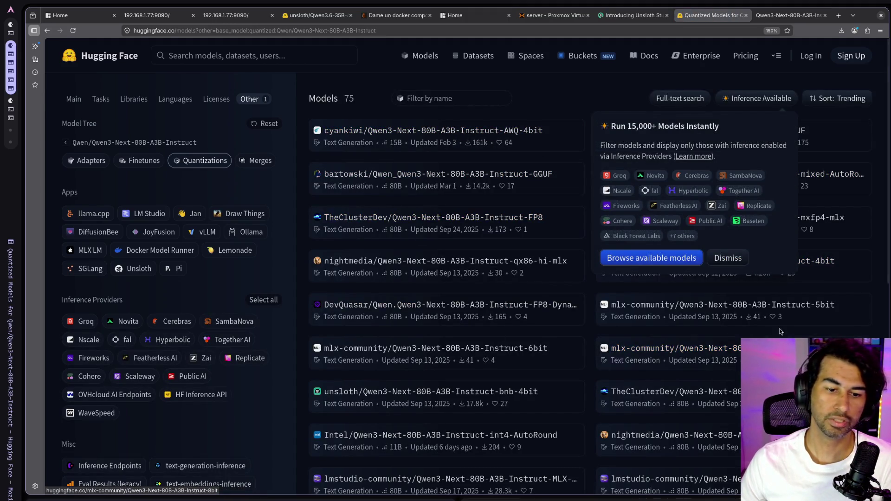
pyautogui.click(569, 101)
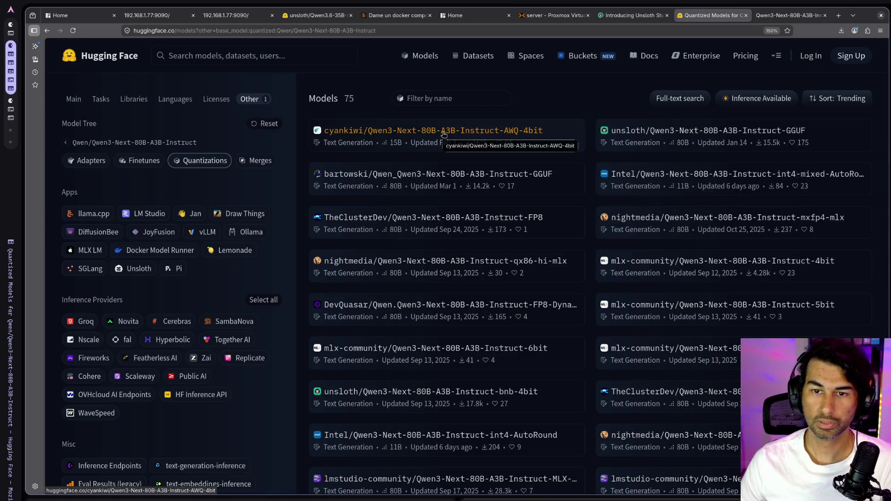
# - Copy the Q4_K_M download link from the unsloth Qwen3-Next-80B-A3B-Instruct-GGUF repository
pyautogui.click(691, 139)
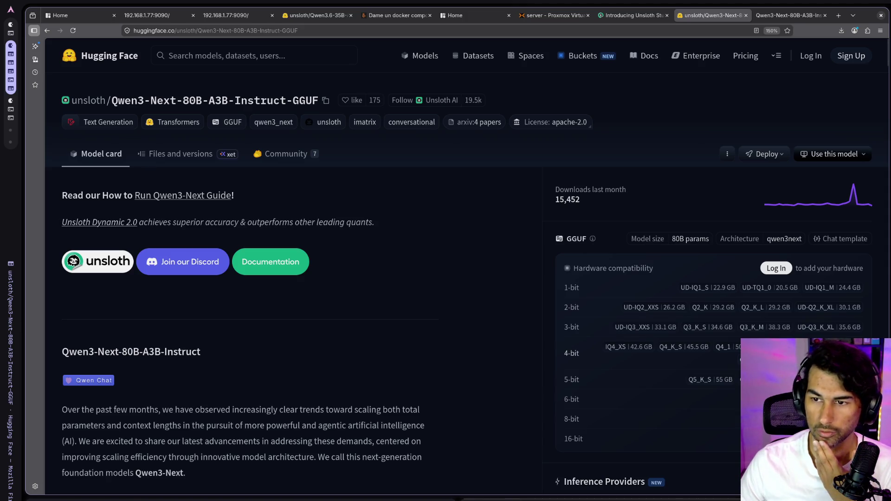
pyautogui.click(765, 347)
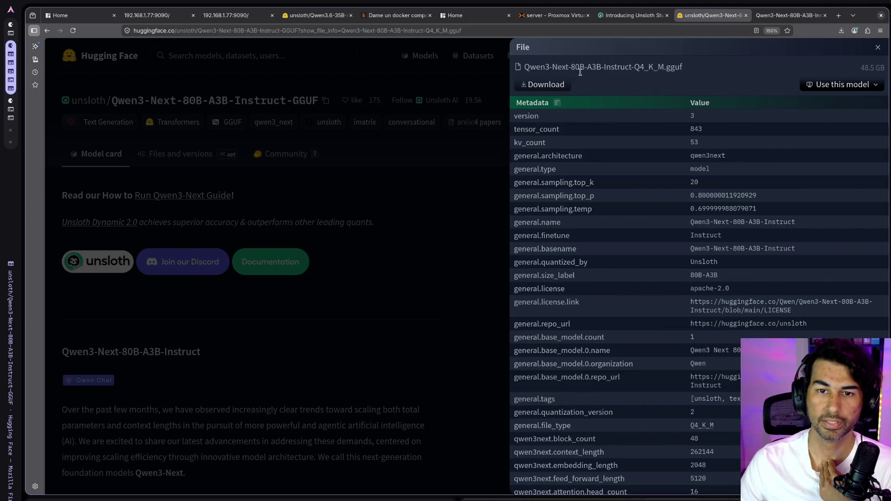
pyautogui.rightClick(559, 88)
pyautogui.click(575, 150)
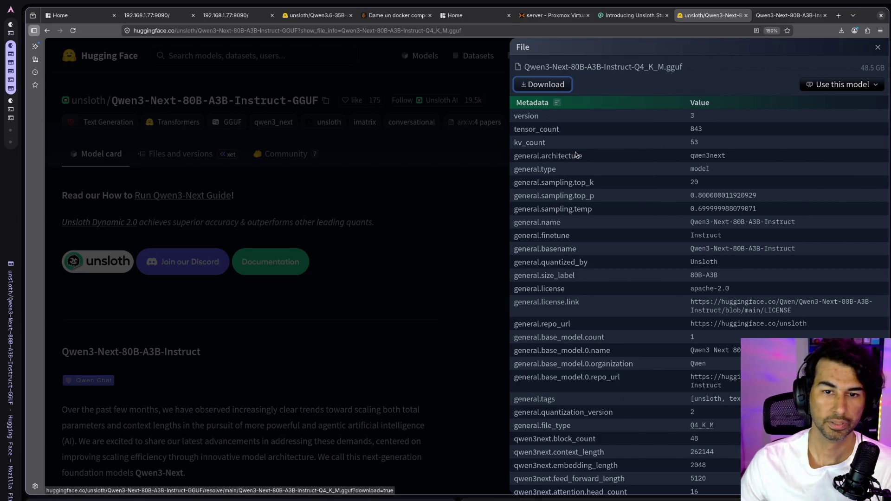
pyautogui.click(153, 15)
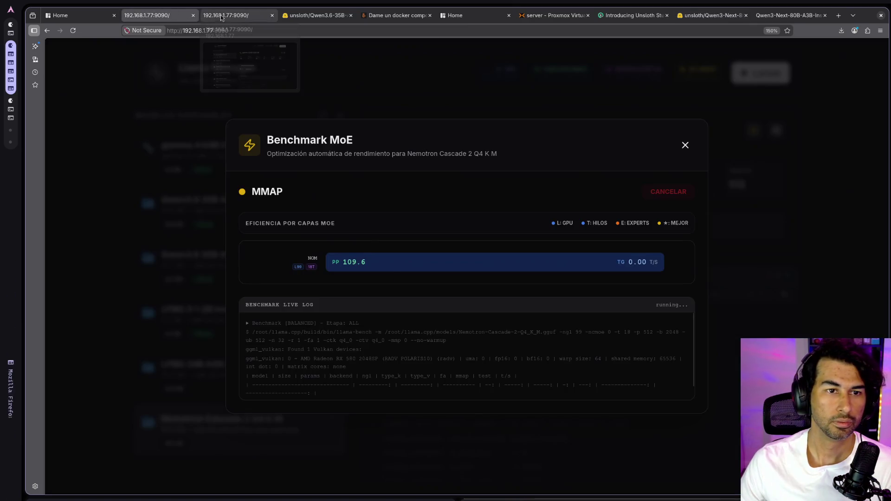
# - Paste the Qwen3-Next Q4_K_M link into Descargar Modelo and start the download
pyautogui.click(221, 15)
pyautogui.click(343, 114)
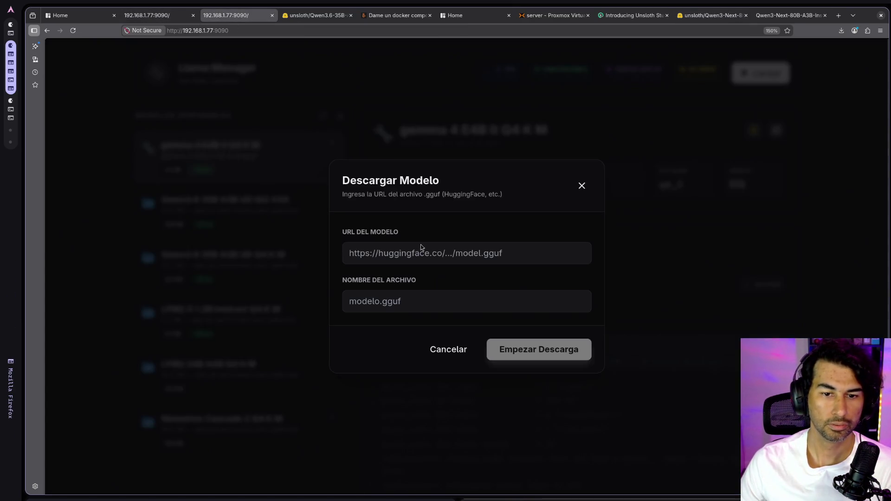
pyautogui.click(434, 256)
pyautogui.hotkey('ctrl', 'v')
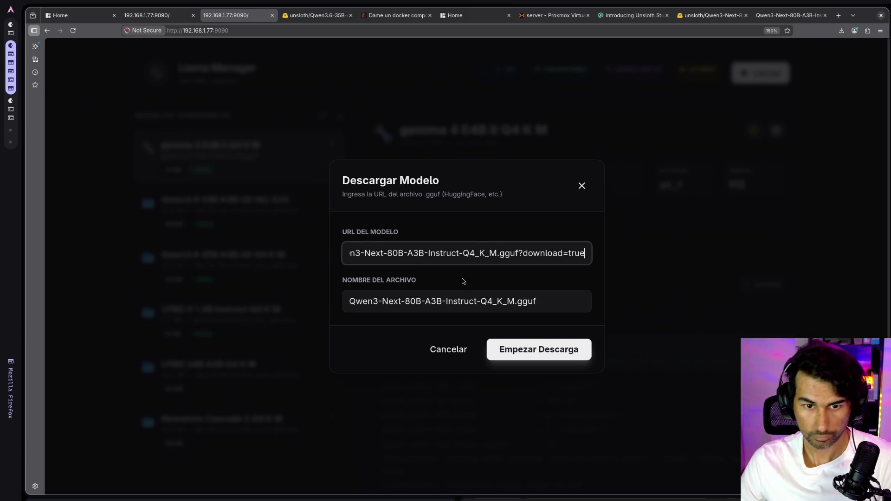
pyautogui.click(522, 358)
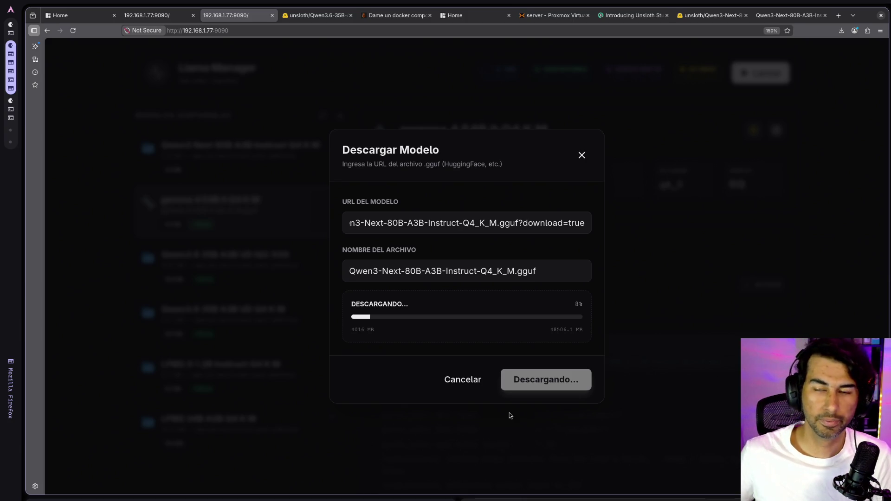
pyautogui.click(840, 16)
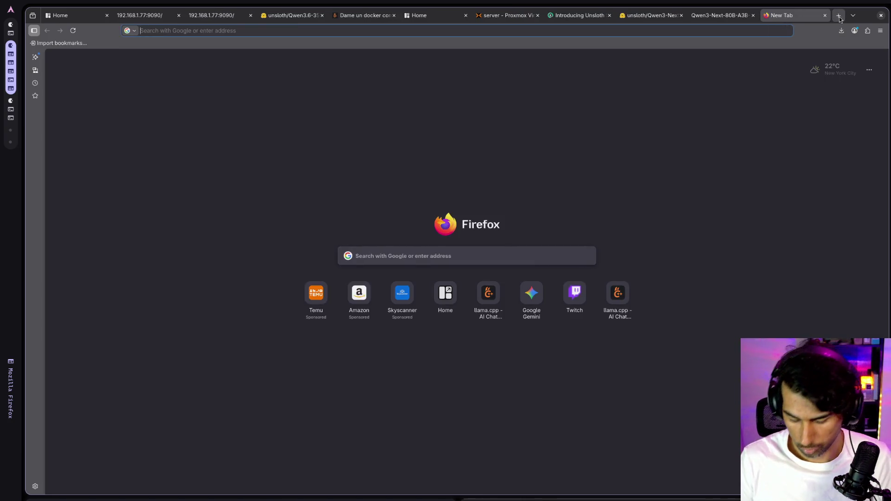
pyautogui.write('run')
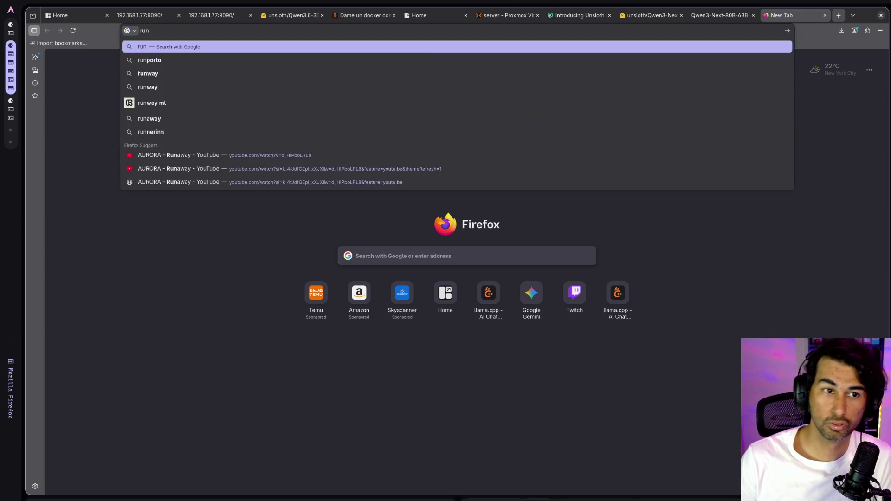
pyautogui.write('pod')
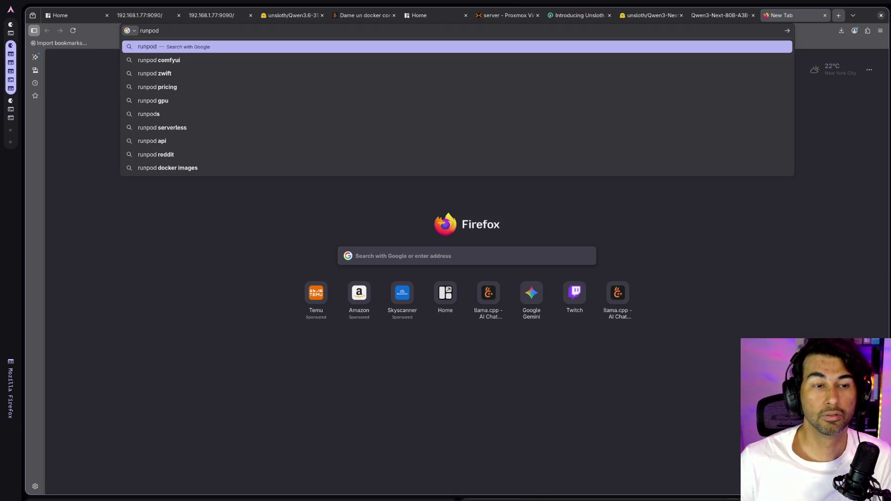
pyautogui.press('Return')
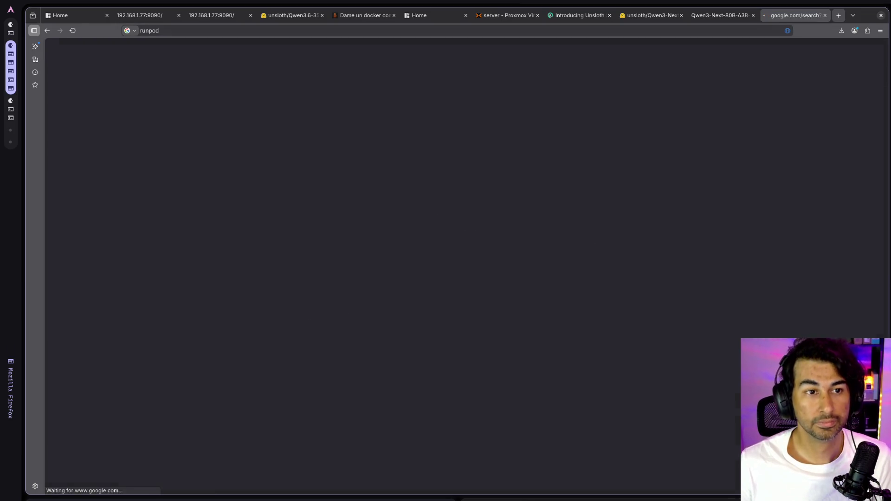
pyautogui.scroll(-3, 358, 301)
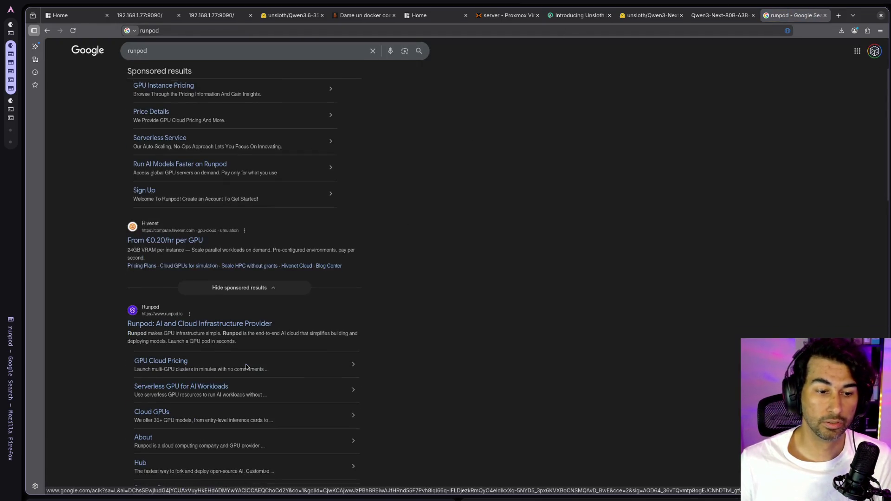
pyautogui.click(251, 328)
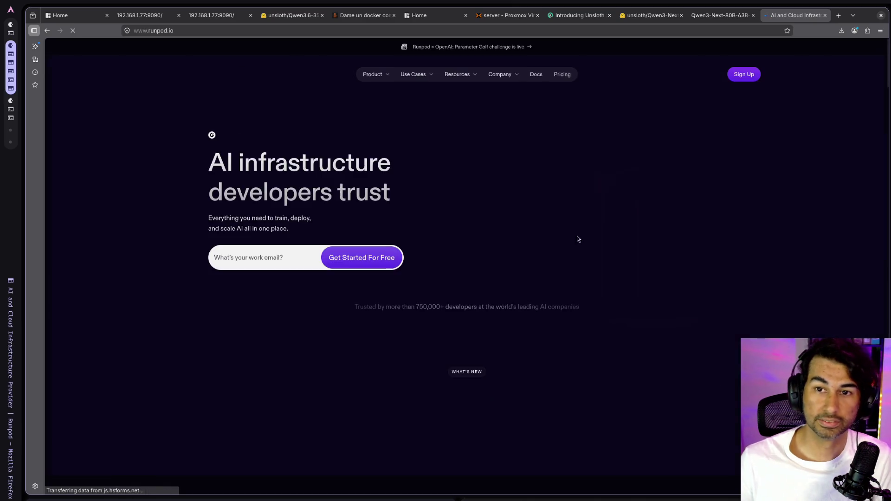
pyautogui.middleClick(789, 18)
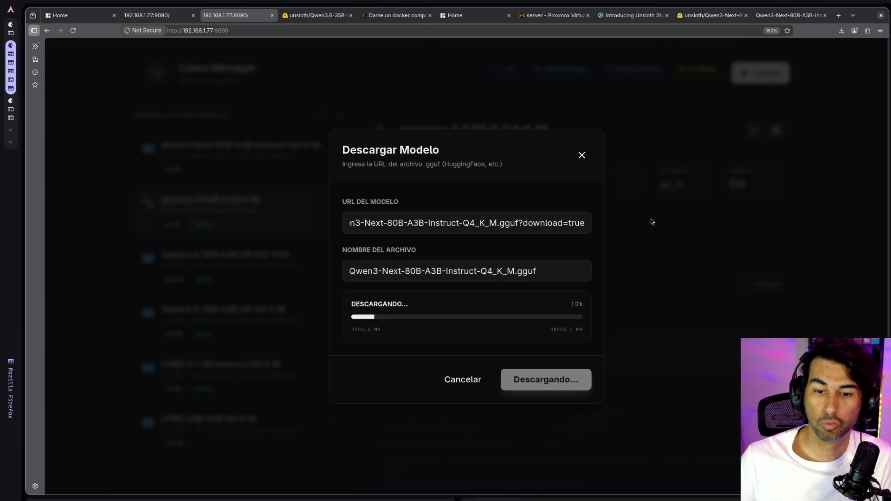
# - Switch to the second 192.168.1.77:9090 tab showing the Nemotron Benchmark MoE progress
pyautogui.click(169, 18)
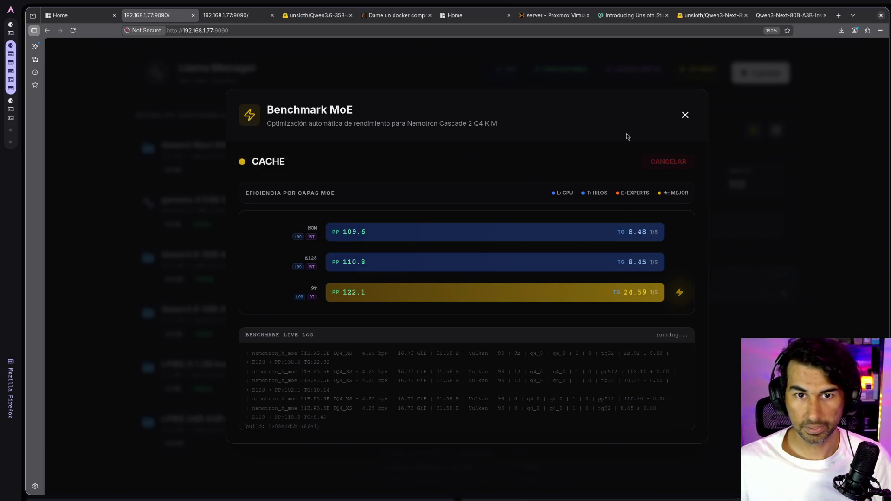
# - Open the Excalidraw whiteboard site in a new browser tab via a search for 'xcalidraw'
pyautogui.click(839, 17)
pyautogui.write('xcalidraw')
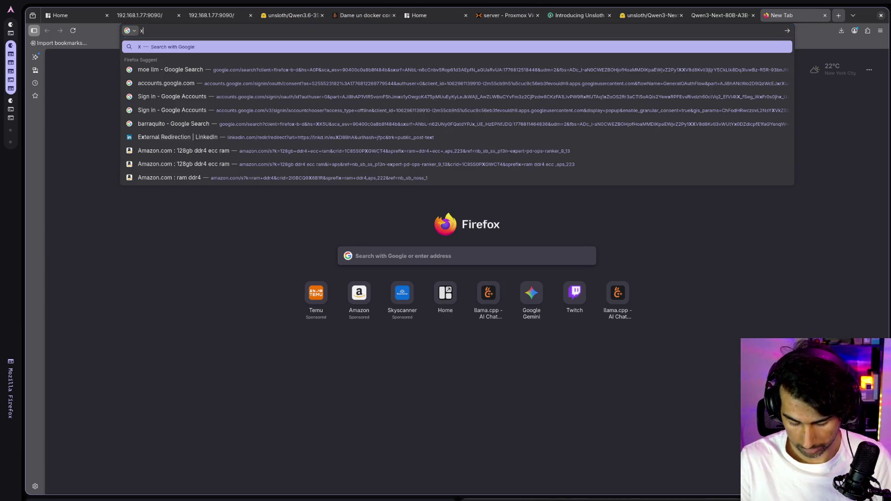
pyautogui.press('Return')
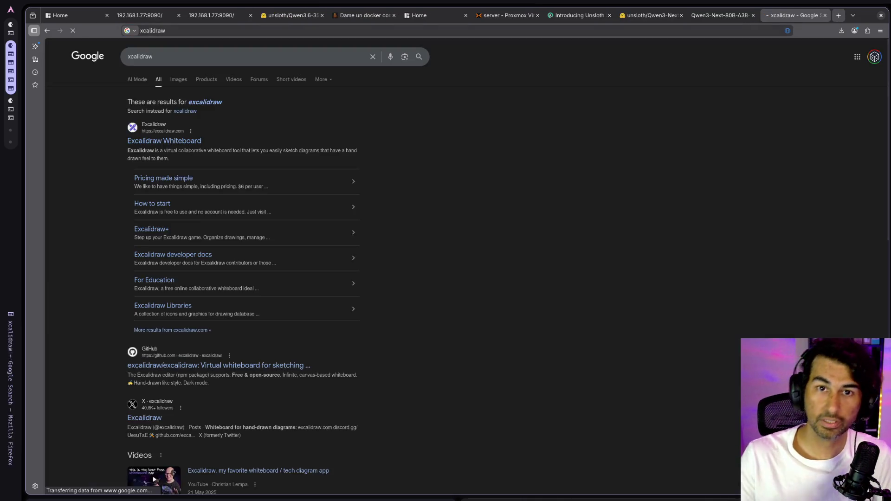
pyautogui.click(167, 142)
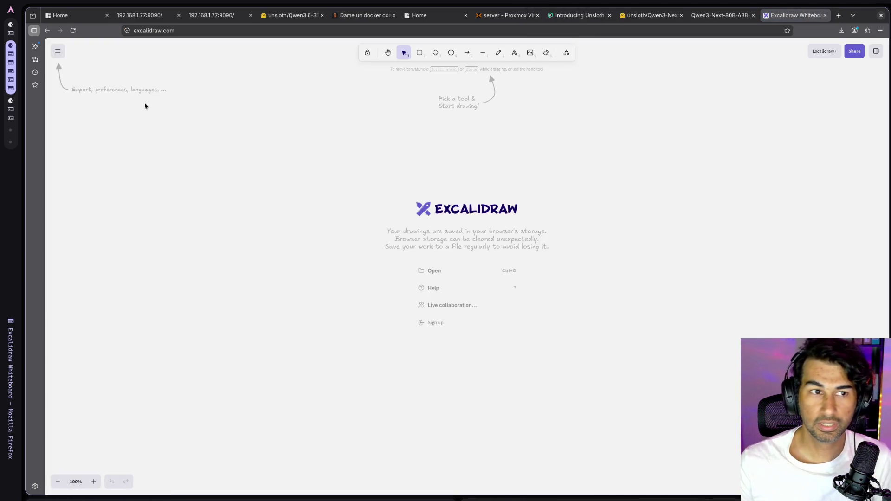
pyautogui.click(58, 51)
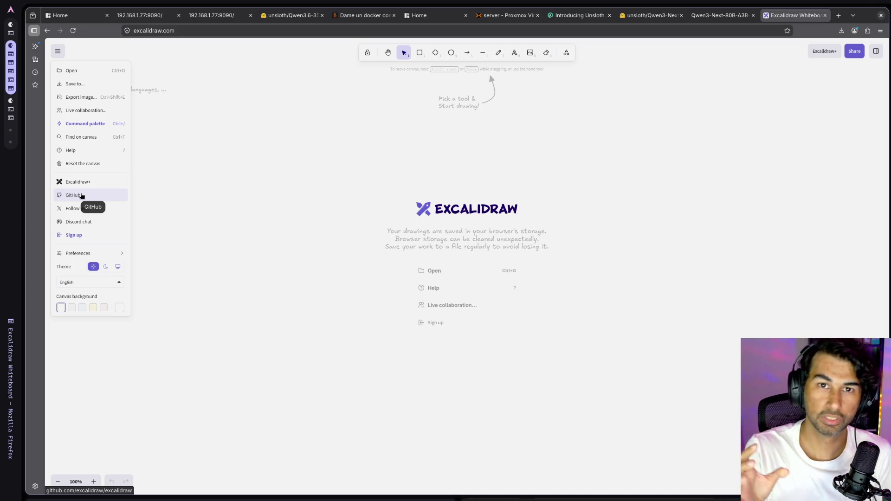
# - Draw a first tall rectangle and switch the whiteboard to the dark theme
pyautogui.click(429, 102)
pyautogui.press('r')
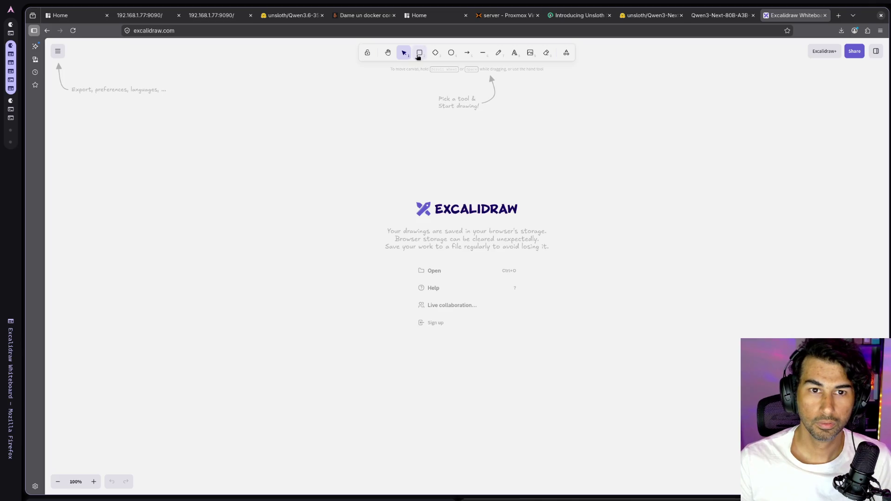
pyautogui.moveTo(347, 183)
pyautogui.mouseDown()
pyautogui.moveTo(444, 244)
pyautogui.moveTo(455, 305)
pyautogui.mouseUp()
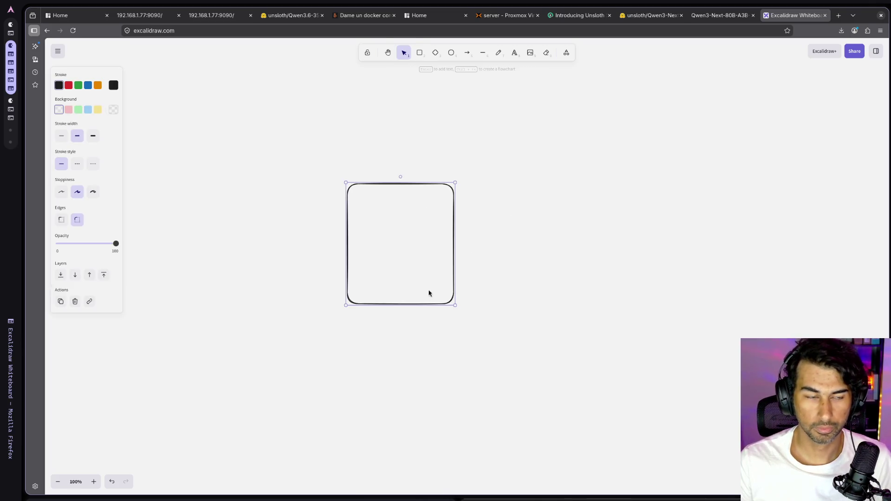
pyautogui.click(58, 55)
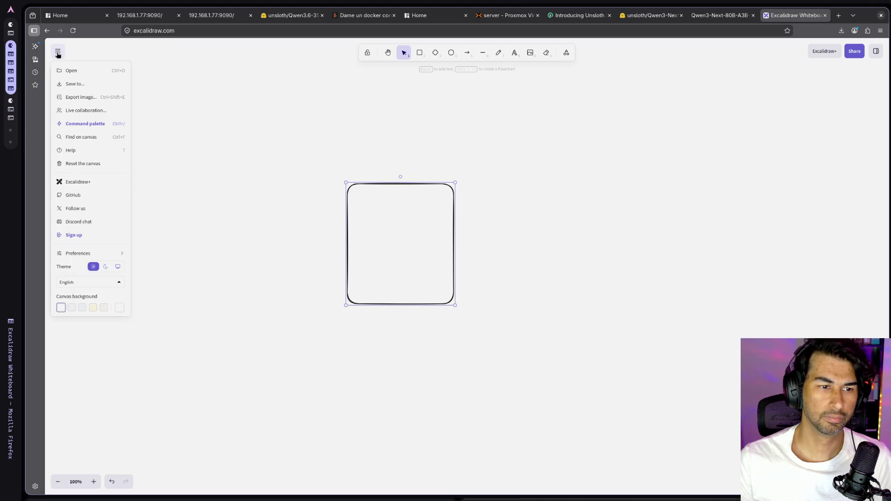
pyautogui.click(106, 267)
pyautogui.click(366, 193)
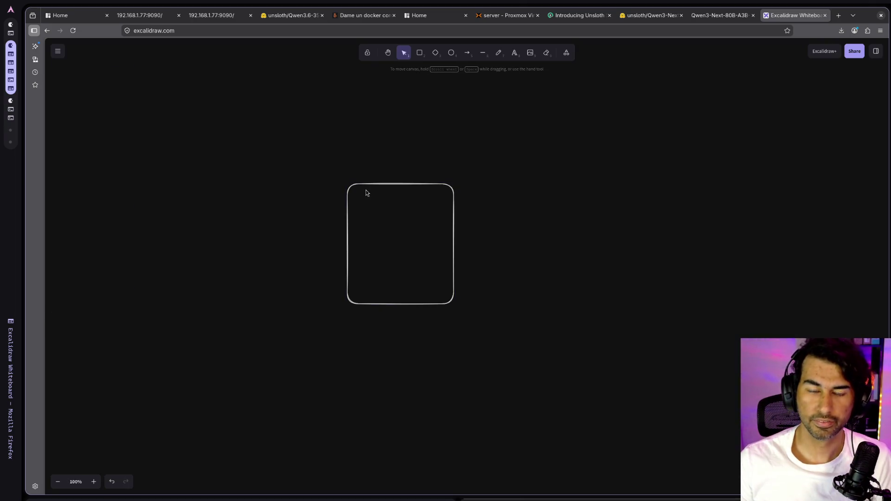
# - Label the first box 'CORE' and shrink it
pyautogui.click(386, 183)
pyautogui.press('Return')
pyautogui.write('CORE')
pyautogui.press('Escape')
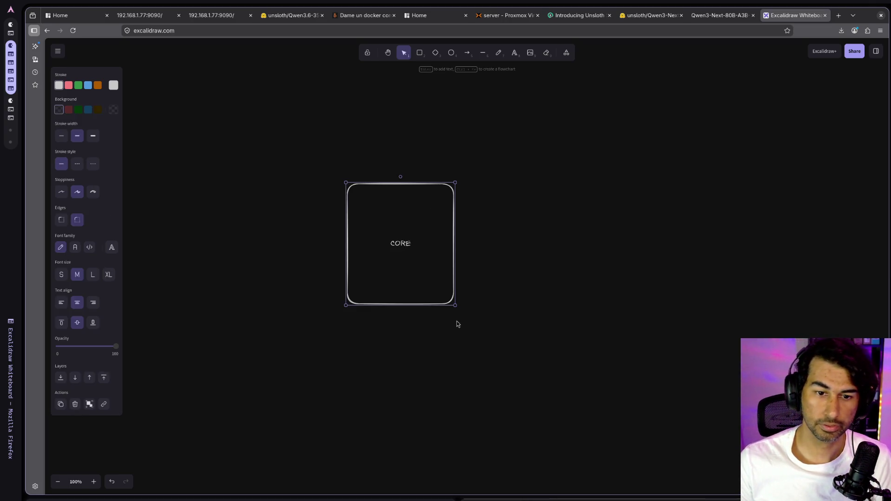
pyautogui.moveTo(455, 307); pyautogui.dragTo(426, 234)
# - Add a box labelled 'Tools' just under the CORE box
pyautogui.click(420, 53)
pyautogui.moveTo(358, 277)
pyautogui.mouseDown()
pyautogui.moveTo(458, 408)
pyautogui.moveTo(487, 431)
pyautogui.mouseUp()
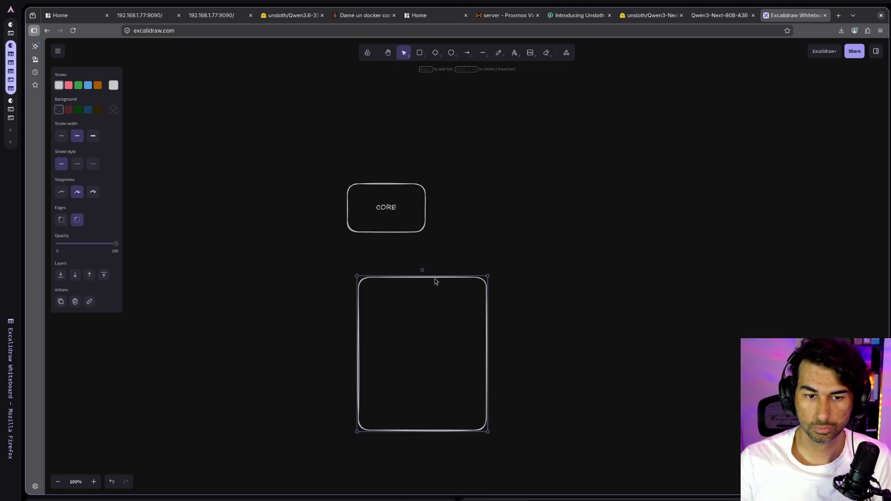
pyautogui.press('Return')
pyautogui.write('Tools')
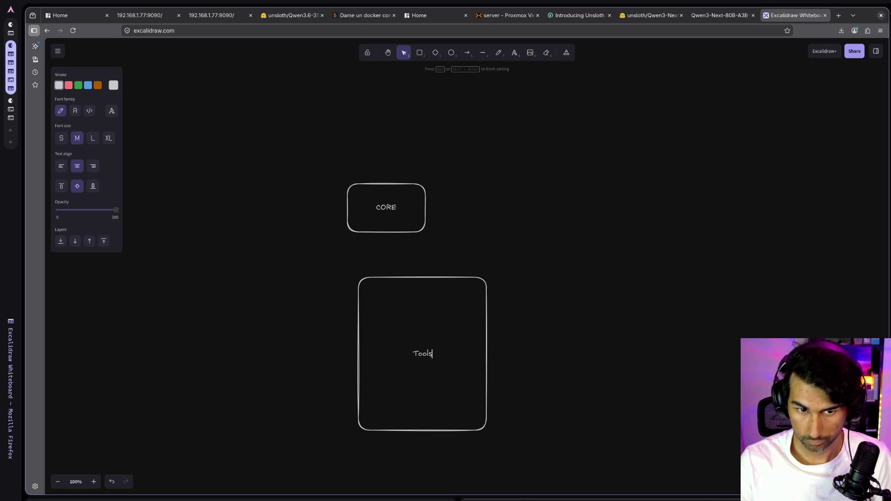
pyautogui.press('Escape')
pyautogui.moveTo(449, 274); pyautogui.dragTo(398, 241)
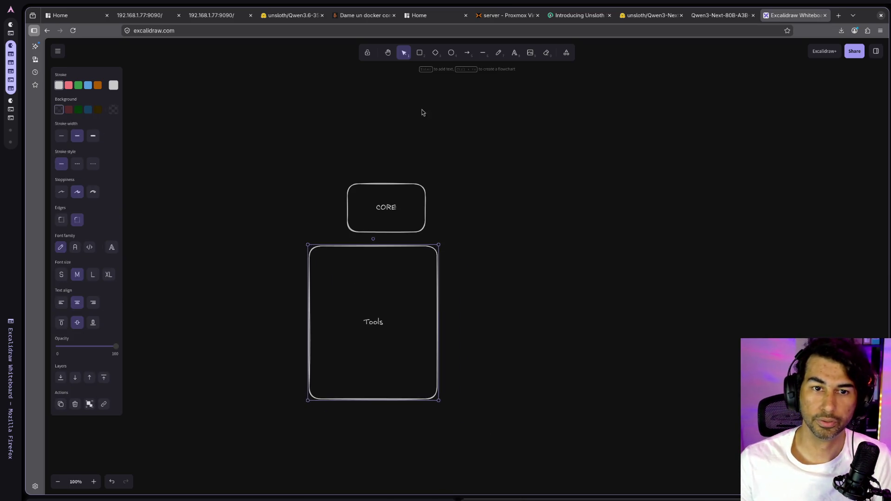
# - Add a small 'Plugins' box and move it down beside the Tools box
pyautogui.click(420, 52)
pyautogui.moveTo(504, 192)
pyautogui.mouseDown()
pyautogui.moveTo(559, 234)
pyautogui.moveTo(601, 232)
pyautogui.mouseUp()
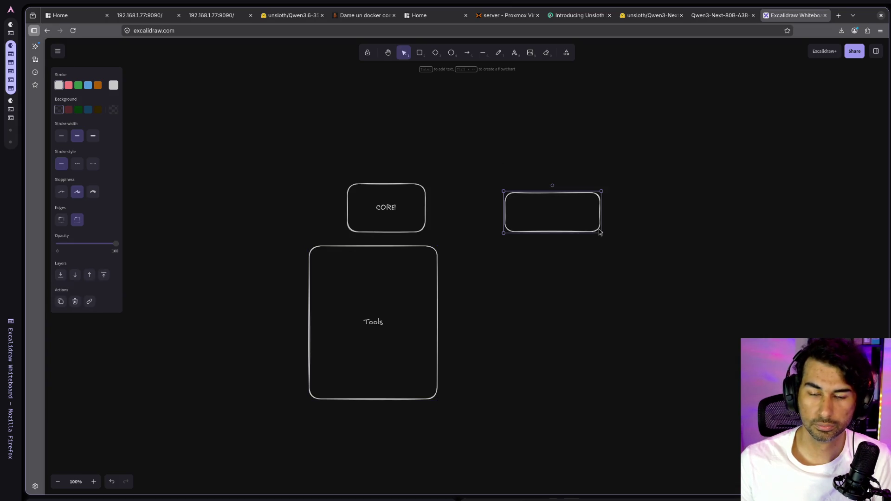
pyautogui.press('Return')
pyautogui.write('Plugins')
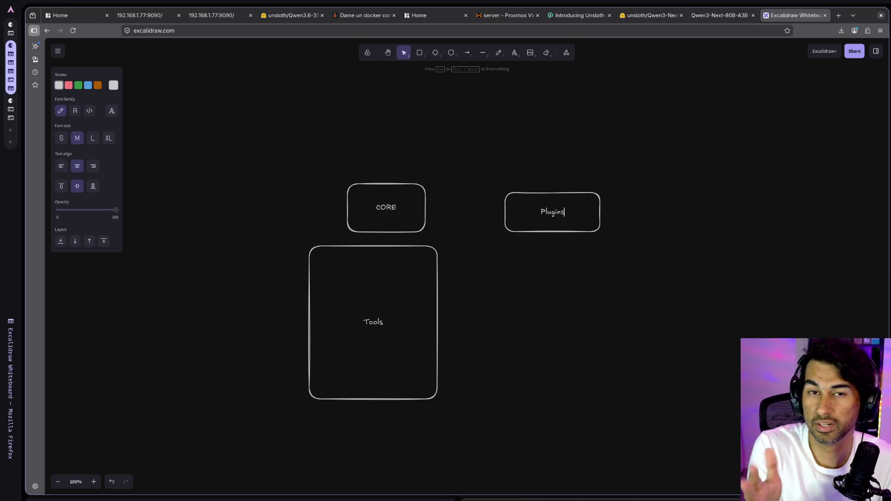
pyautogui.click(576, 257)
pyautogui.scroll(3, 566, 236)
pyautogui.scroll(-4, 566, 237)
pyautogui.click(567, 231)
pyautogui.moveTo(563, 218)
pyautogui.mouseDown()
pyautogui.moveTo(596, 266)
pyautogui.moveTo(578, 284)
pyautogui.mouseUp()
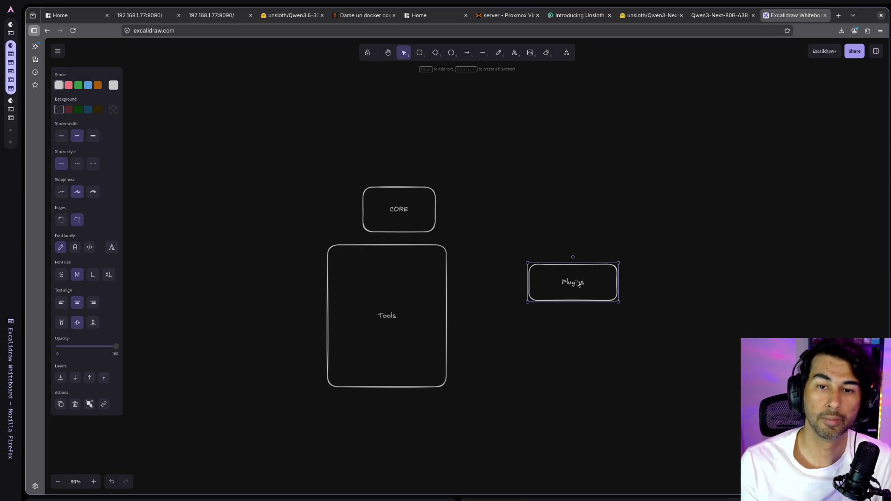
pyautogui.moveTo(573, 294)
pyautogui.mouseDown()
pyautogui.moveTo(537, 290)
pyautogui.moveTo(548, 300)
pyautogui.mouseUp()
# - Add an 'AI_COntext' box in the upper right of the canvas
pyautogui.click(420, 53)
pyautogui.moveTo(590, 163); pyautogui.dragTo(681, 240)
pyautogui.press('Return')
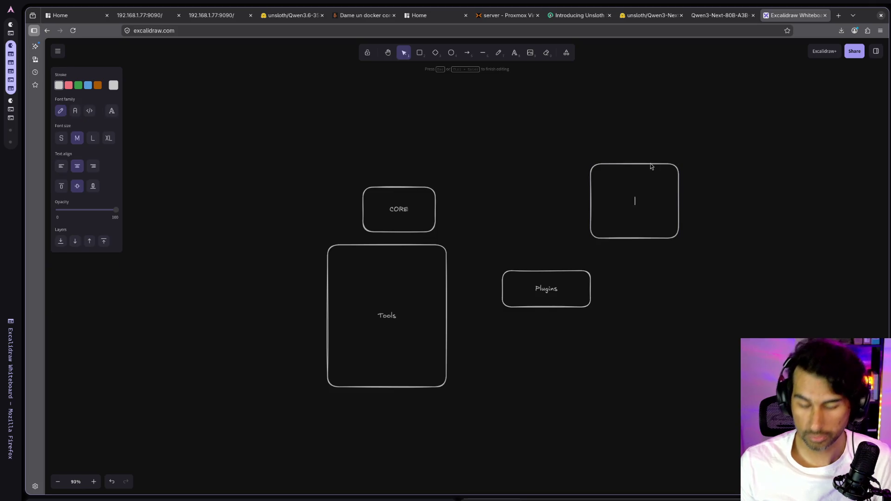
pyautogui.write('AI_QOntext')
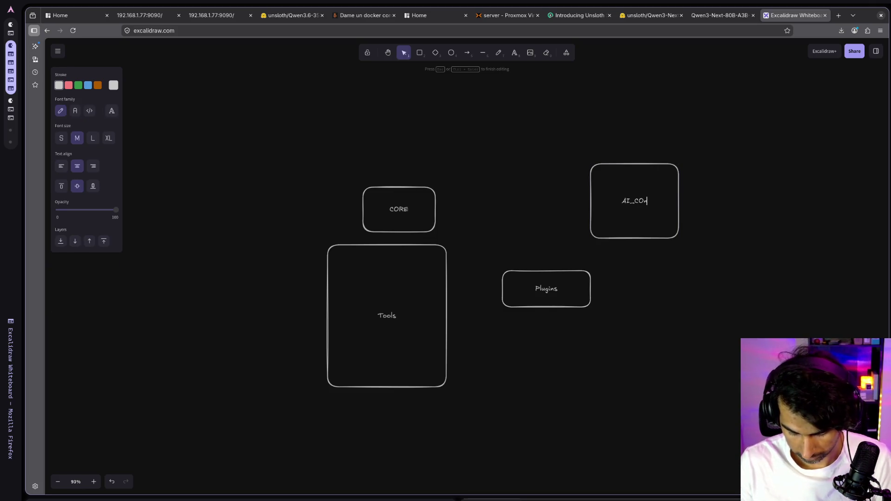
pyautogui.press('Escape')
pyautogui.keyDown('ctrl'); pyautogui.scroll(5, 645, 216); pyautogui.keyUp('ctrl')
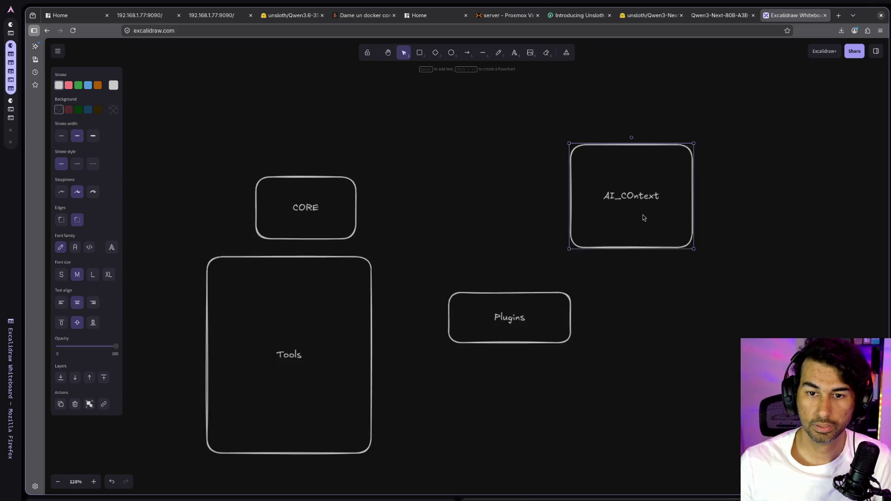
# - Add a 'Tabla USERS' box between CORE and AI_COntext, then reposition the boxes
pyautogui.click(420, 52)
pyautogui.moveTo(380, 152)
pyautogui.mouseDown()
pyautogui.moveTo(481, 239)
pyautogui.moveTo(508, 244)
pyautogui.mouseUp()
pyautogui.press('Return')
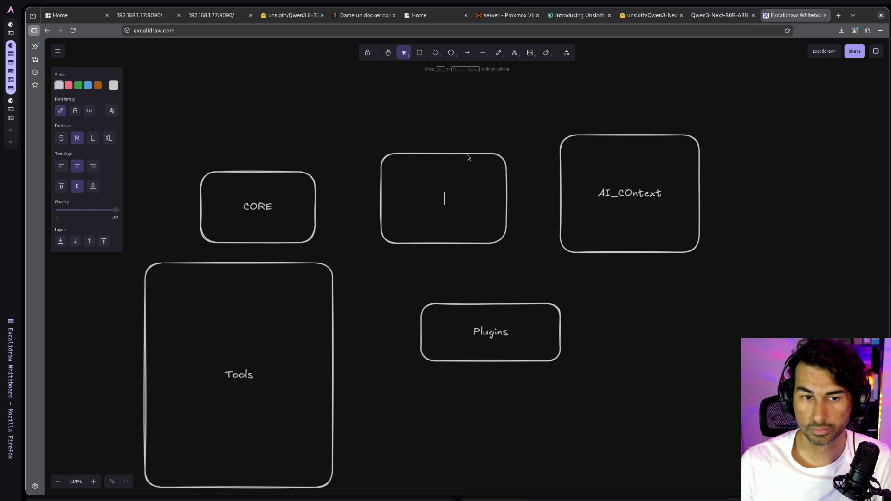
pyautogui.write('Tabla USERS')
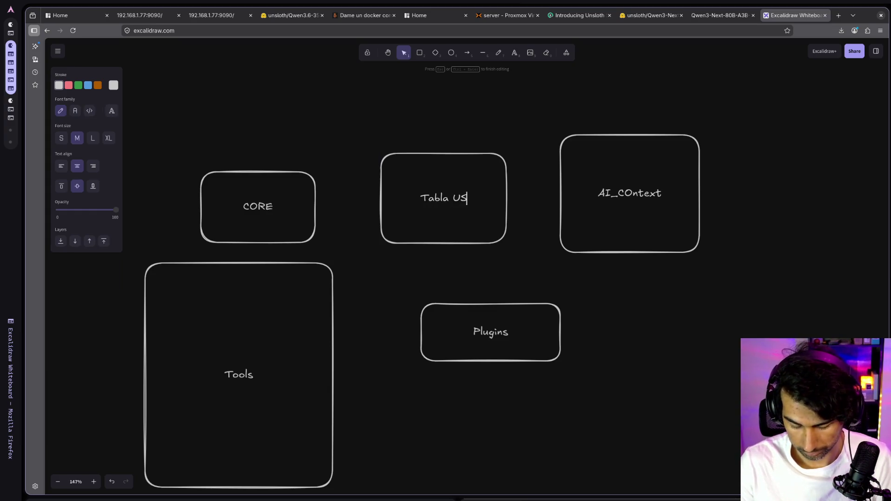
pyautogui.press('Escape')
pyautogui.moveTo(357, 106); pyautogui.dragTo(730, 285)
pyautogui.moveTo(528, 323)
pyautogui.mouseDown()
pyautogui.moveTo(559, 312)
pyautogui.moveTo(564, 321)
pyautogui.mouseUp()
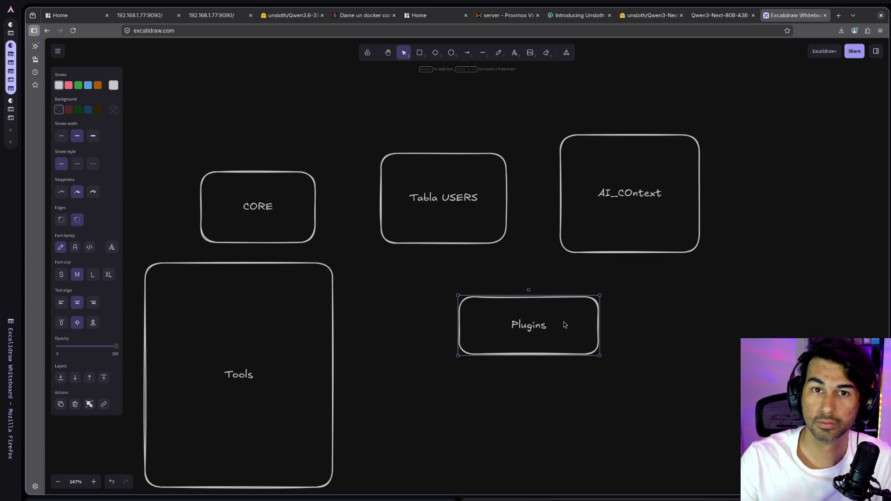
# - Drag the duplicated Plugins boxes apart into a 2x2 grid right of Tools
pyautogui.moveTo(561, 323)
pyautogui.mouseDown()
pyautogui.moveTo(495, 316)
pyautogui.moveTo(550, 344)
pyautogui.mouseUp()
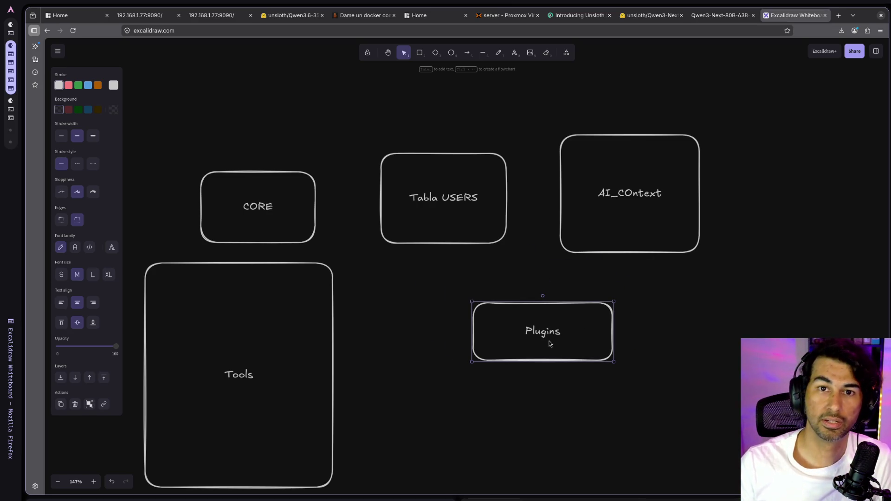
pyautogui.moveTo(549, 342)
pyautogui.mouseDown()
pyautogui.moveTo(528, 336)
pyautogui.moveTo(539, 339)
pyautogui.mouseUp()
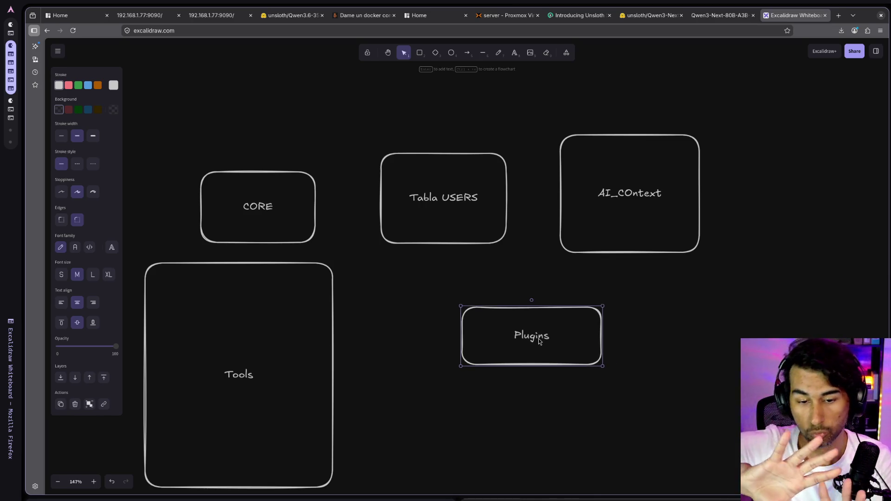
pyautogui.moveTo(539, 338)
pyautogui.mouseDown()
pyautogui.moveTo(450, 336)
pyautogui.moveTo(637, 347)
pyautogui.moveTo(551, 427)
pyautogui.moveTo(418, 448)
pyautogui.mouseUp()
pyautogui.moveTo(531, 431)
pyautogui.mouseDown()
pyautogui.moveTo(588, 434)
pyautogui.moveTo(597, 447)
pyautogui.mouseUp()
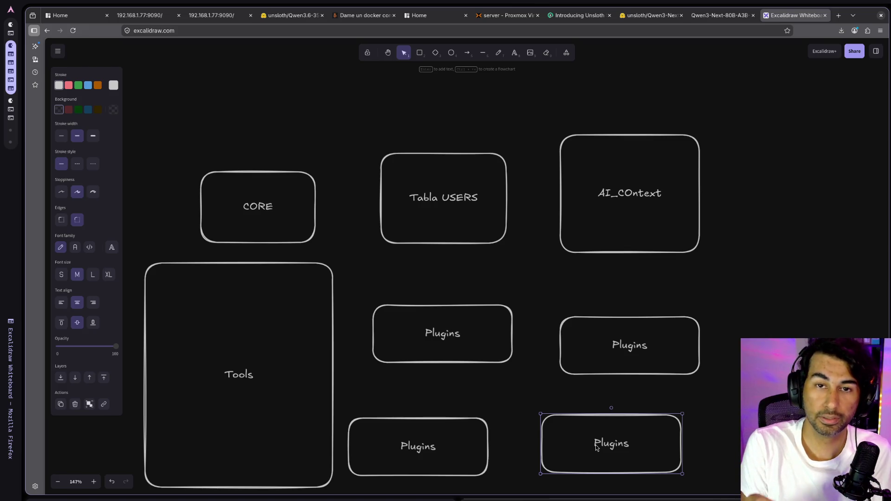
pyautogui.scroll(-4, 579, 397)
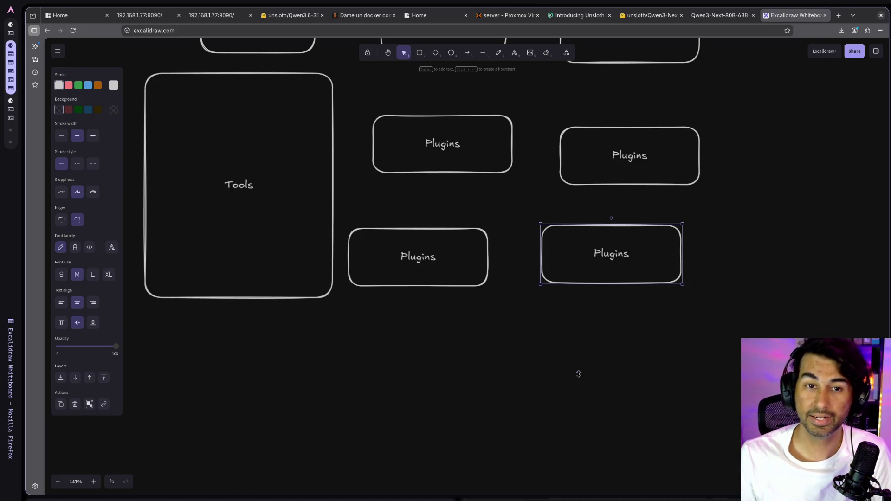
# - Draw a wide box labelled 'AGENTE PAPA' below the Plugins boxes and make it shorter
pyautogui.click(420, 52)
pyautogui.moveTo(367, 336); pyautogui.dragTo(620, 433)
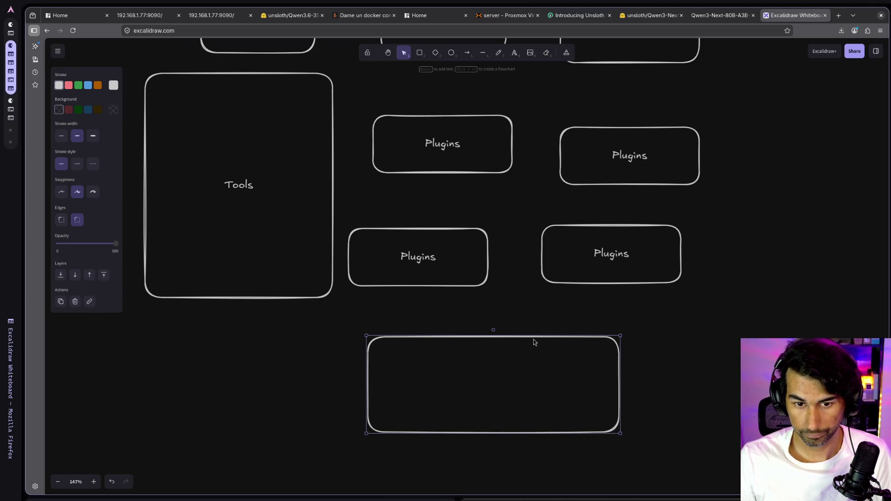
pyautogui.press('Return')
pyautogui.write('AGENTE PAPA')
pyautogui.press('Escape')
pyautogui.moveTo(546, 335)
pyautogui.mouseDown()
pyautogui.moveTo(564, 401)
pyautogui.moveTo(593, 339)
pyautogui.moveTo(617, 344)
pyautogui.mouseUp()
# - Relabel the copy 'AGENTE Hijo', shrink it, and tile the browser to the left half
pyautogui.doubleClick(591, 346)
pyautogui.tripleClick(590, 347)
pyautogui.doubleClick(589, 347)
pyautogui.write('Hijo')
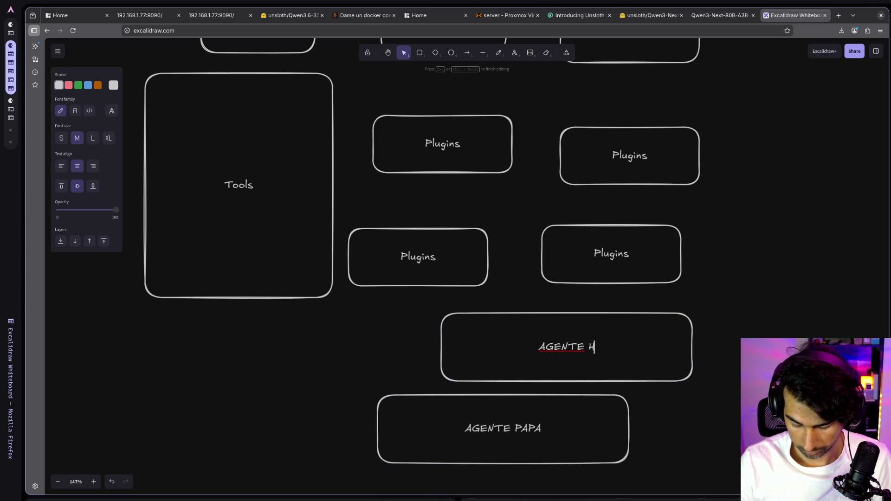
pyautogui.press('Escape')
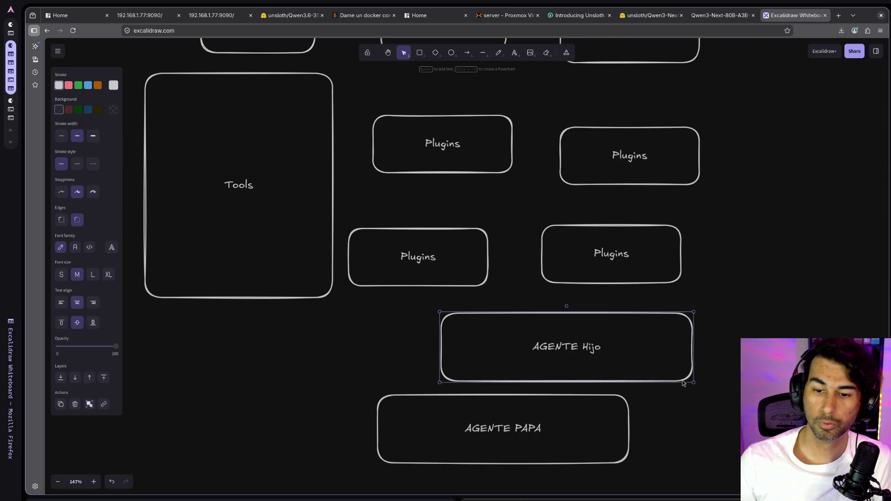
pyautogui.moveTo(693, 383); pyautogui.dragTo(550, 361)
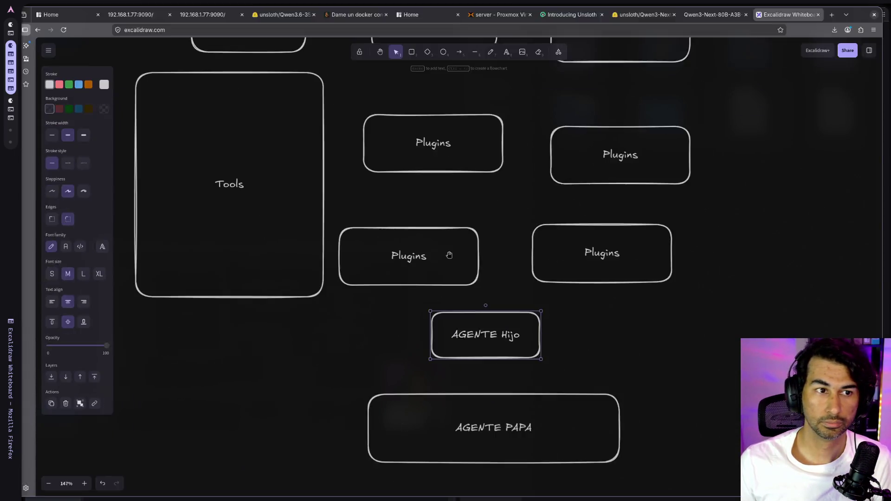
pyautogui.press('super+t')
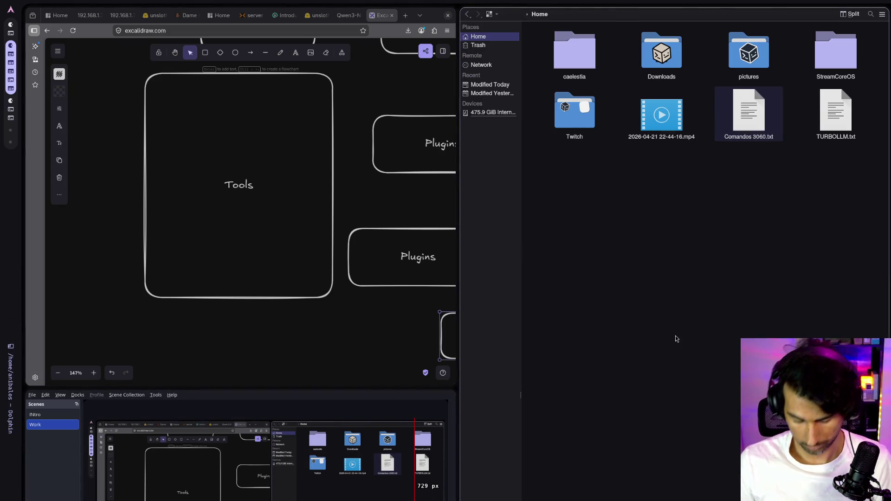
pyautogui.press('super+t')
pyautogui.press('super+t')
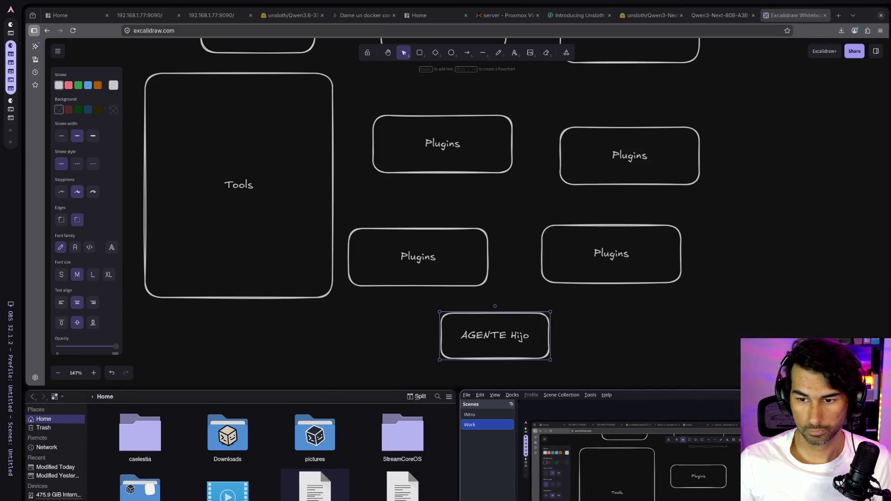
pyautogui.moveTo(796, 318)
pyautogui.mouseDown()
pyautogui.moveTo(812, 336)
pyautogui.moveTo(495, 177)
pyautogui.moveTo(527, 277)
pyautogui.mouseUp()
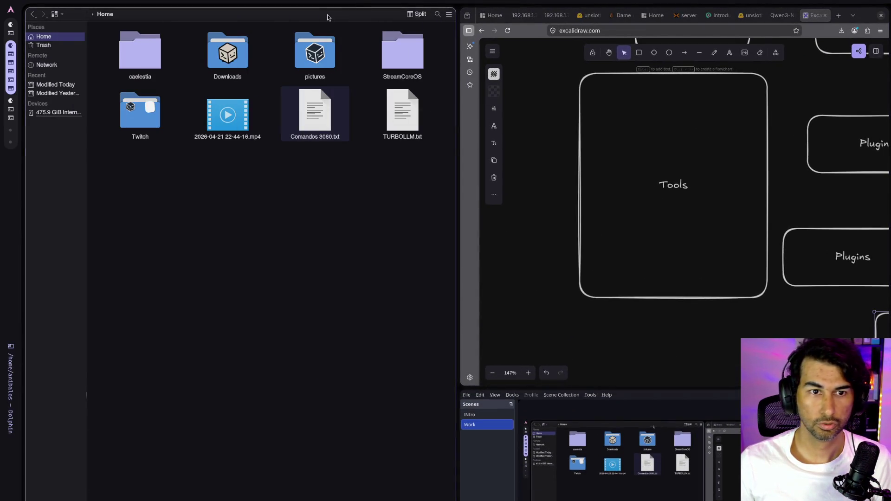
pyautogui.press('super+t')
pyautogui.press('super+t')
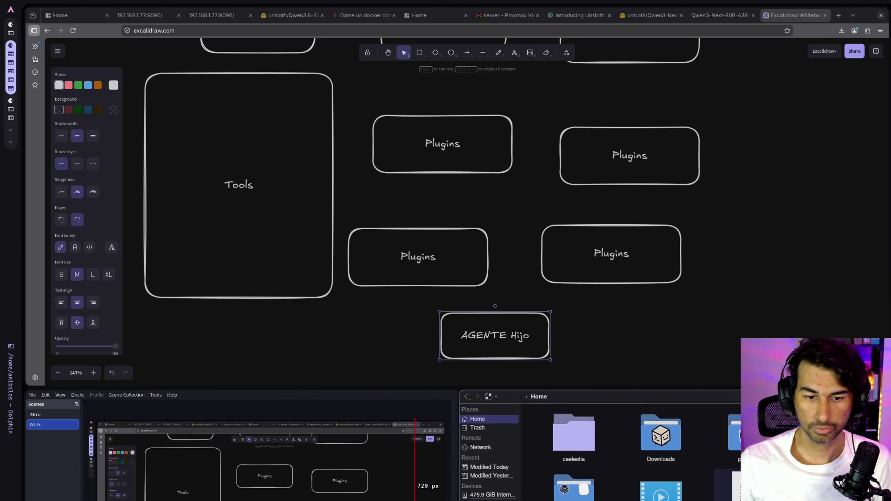
pyautogui.moveTo(698, 292)
pyautogui.mouseDown()
pyautogui.moveTo(703, 333)
pyautogui.moveTo(739, 366)
pyautogui.moveTo(743, 404)
pyautogui.moveTo(701, 406)
pyautogui.moveTo(692, 410)
pyautogui.moveTo(698, 416)
pyautogui.mouseUp()
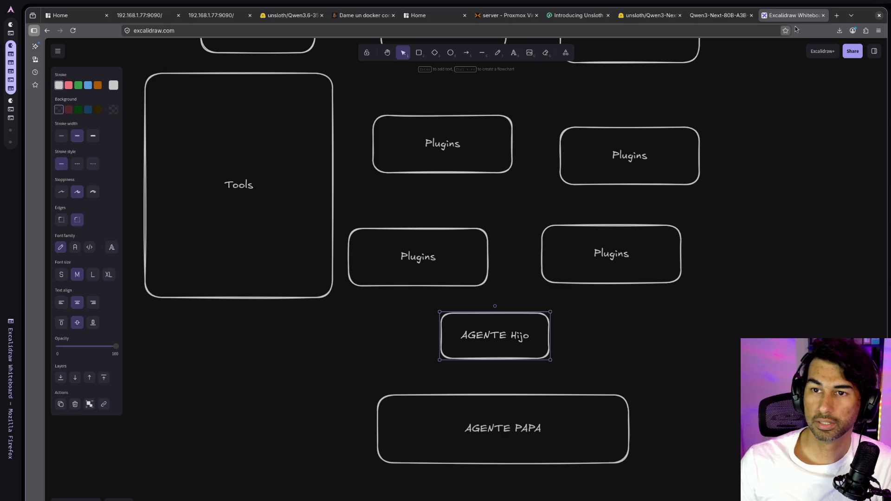
pyautogui.click(837, 16)
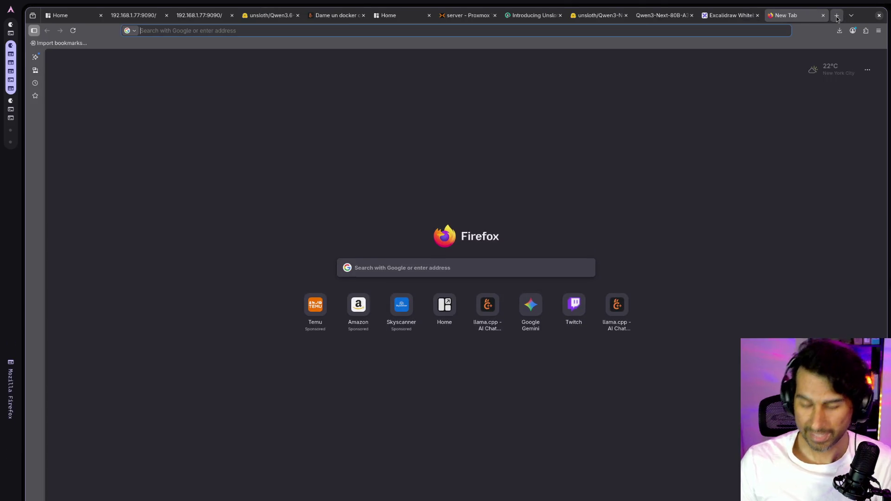
# - Search for 'rxg spark nvidia' and open Senetic's NVIDIA DGX Spark listing
pyautogui.write('r')
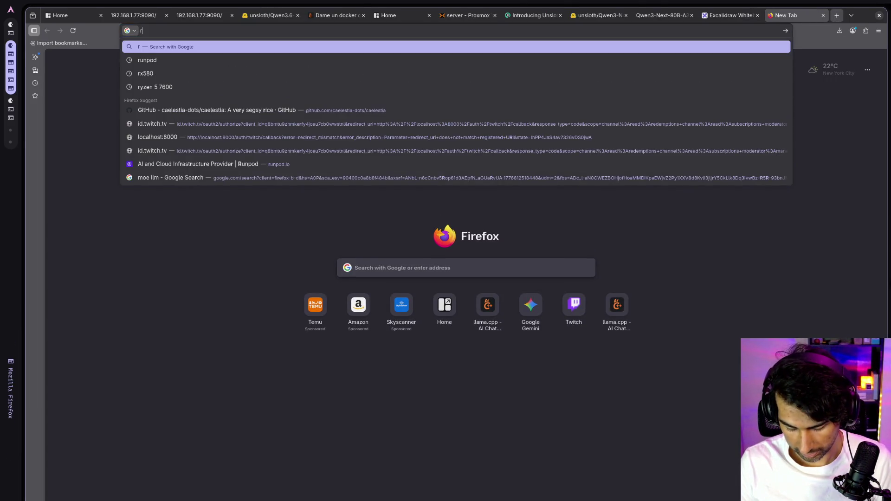
pyautogui.write('xg')
pyautogui.press('BackSpace')
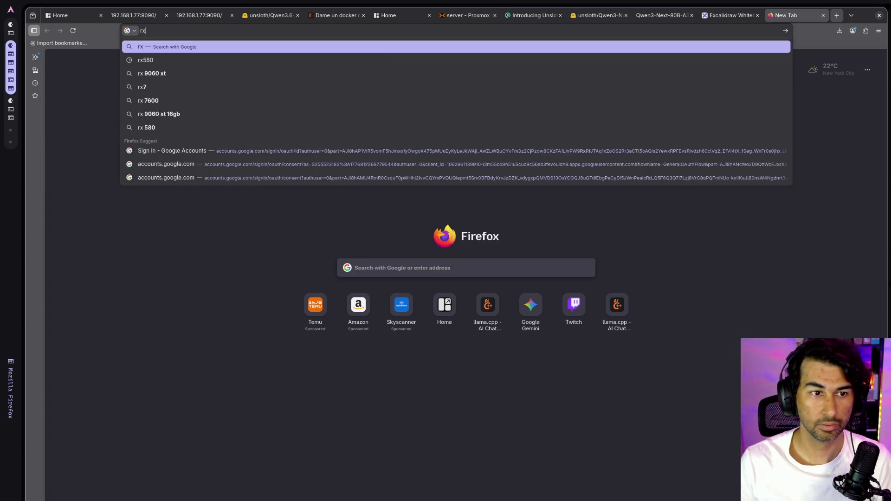
pyautogui.write('g ')
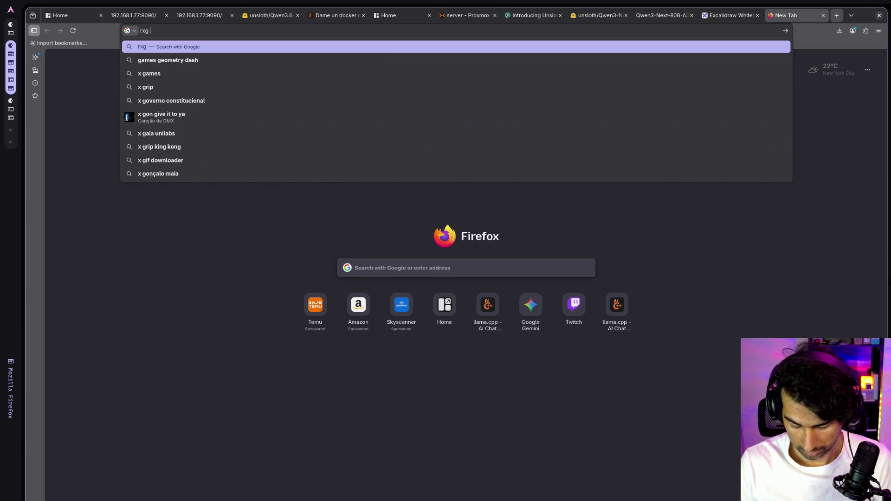
pyautogui.write('spark ')
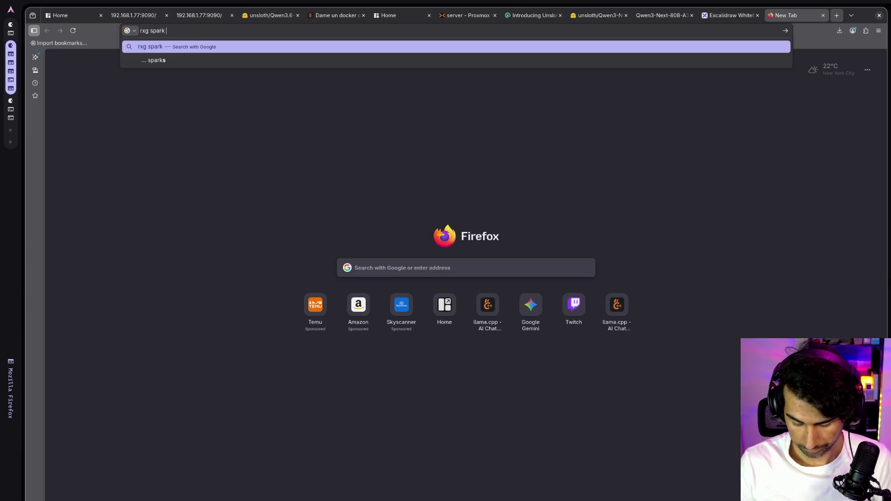
pyautogui.write('nvidia')
pyautogui.press('Return')
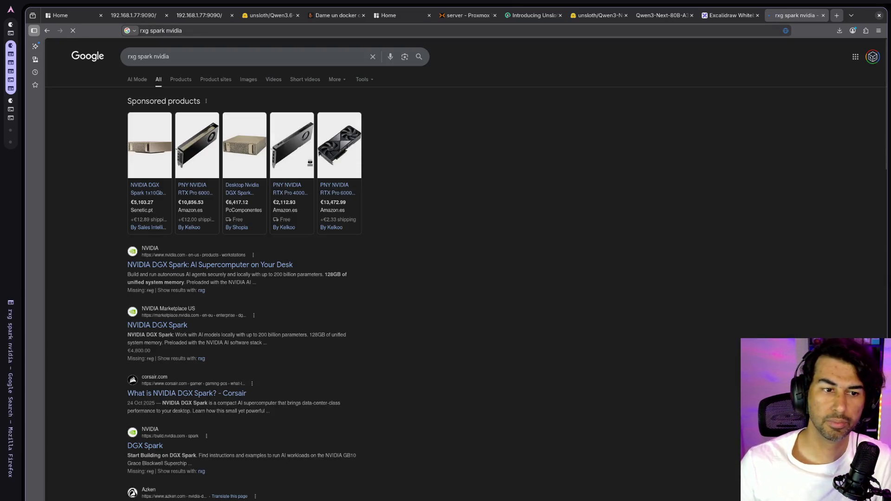
pyautogui.click(148, 189)
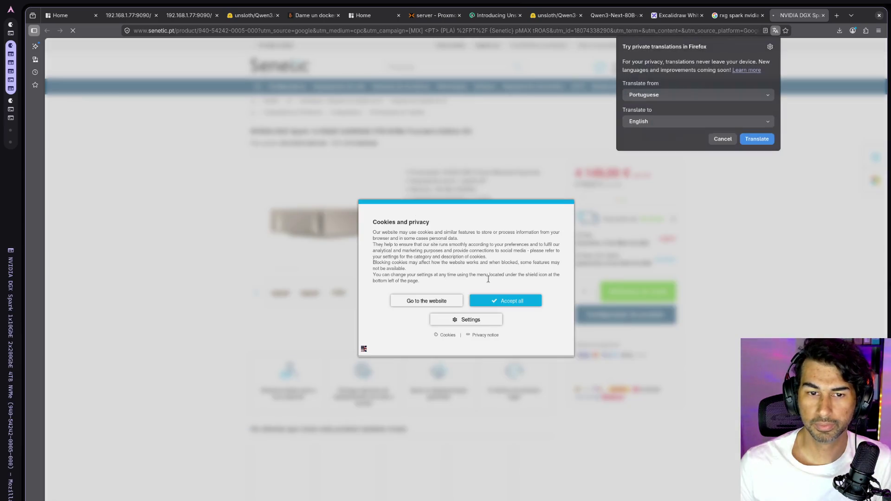
# - Dismiss the popups and highlight the 128 GB memory and 273 GB/s bandwidth specs
pyautogui.click(495, 300)
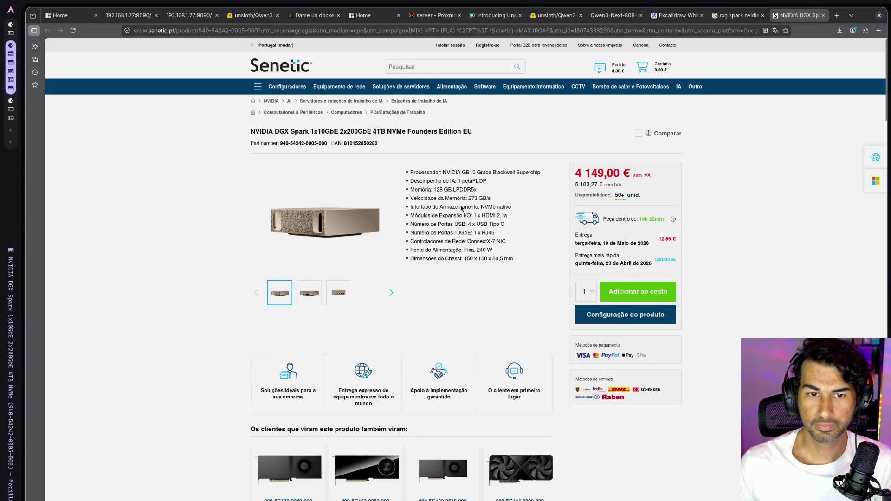
pyautogui.moveTo(420, 191)
pyautogui.mouseDown()
pyautogui.moveTo(475, 200)
pyautogui.moveTo(490, 200)
pyautogui.moveTo(489, 192)
pyautogui.mouseUp()
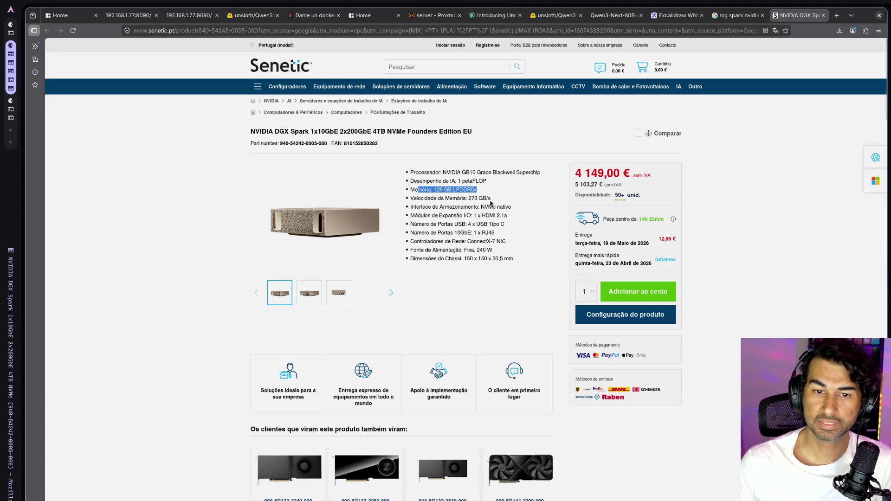
pyautogui.moveTo(509, 259); pyautogui.dragTo(406, 173)
pyautogui.click(482, 208)
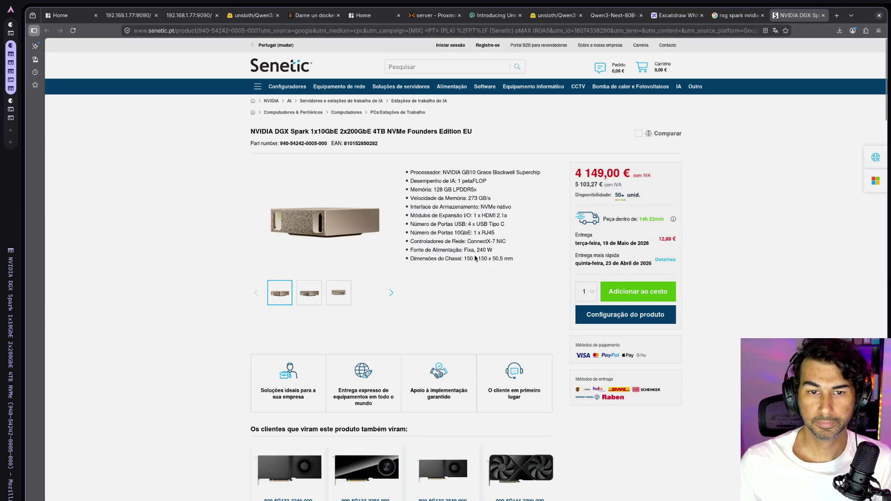
pyautogui.moveTo(472, 198); pyautogui.dragTo(489, 199)
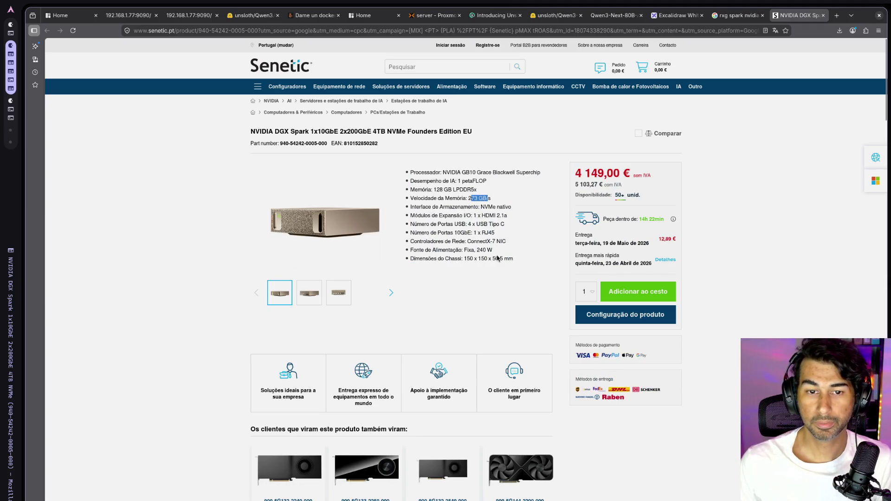
# - Scroll through the Especificação section, then switch to another window
pyautogui.scroll(-2, 498, 258)
pyautogui.scroll(-8, 497, 259)
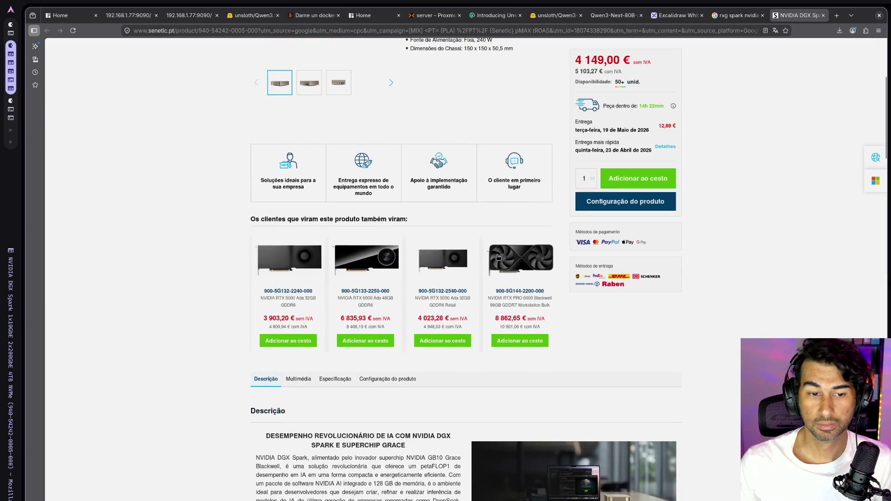
pyautogui.scroll(-15, 388, 369)
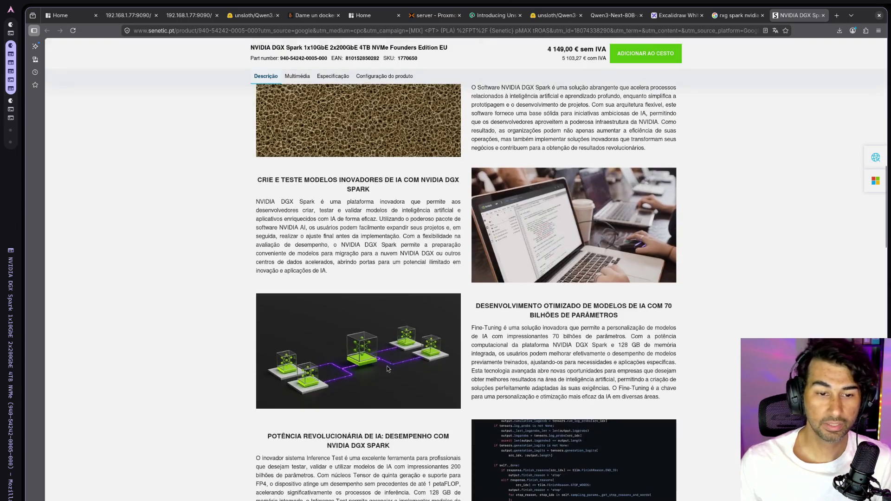
pyautogui.scroll(-8, 387, 369)
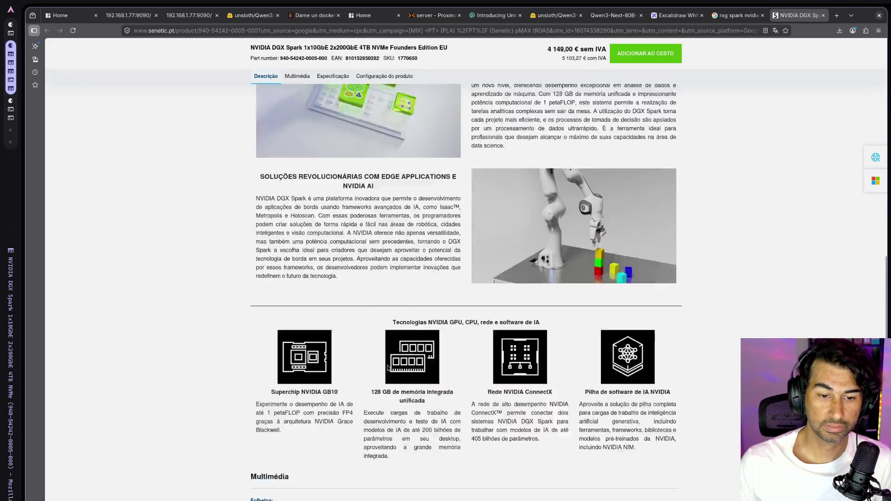
pyautogui.scroll(-7, 387, 368)
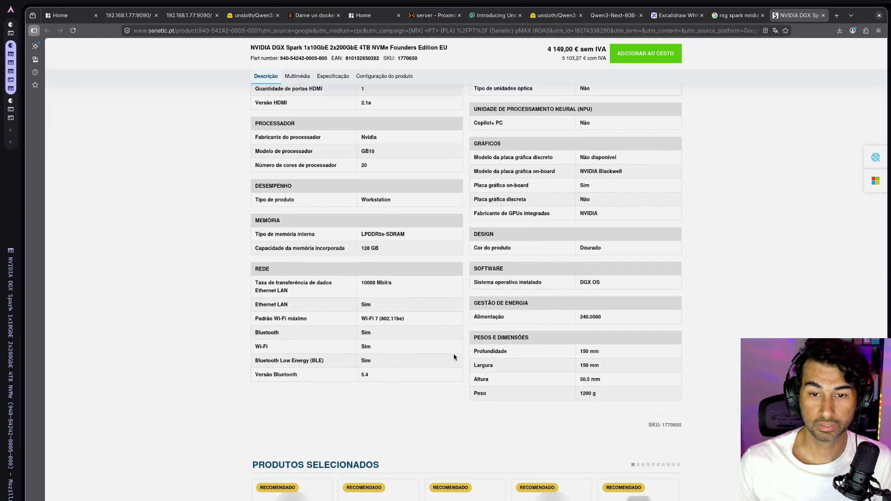
pyautogui.scroll(2, 455, 357)
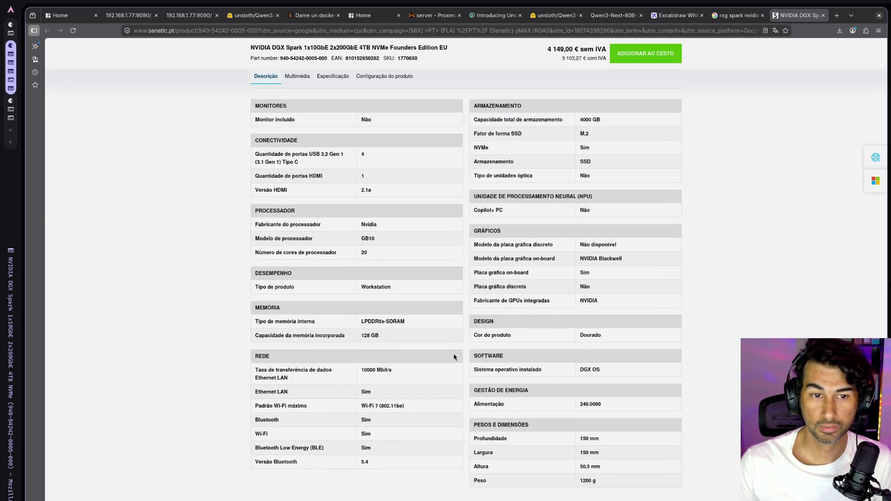
pyautogui.scroll(15, 454, 357)
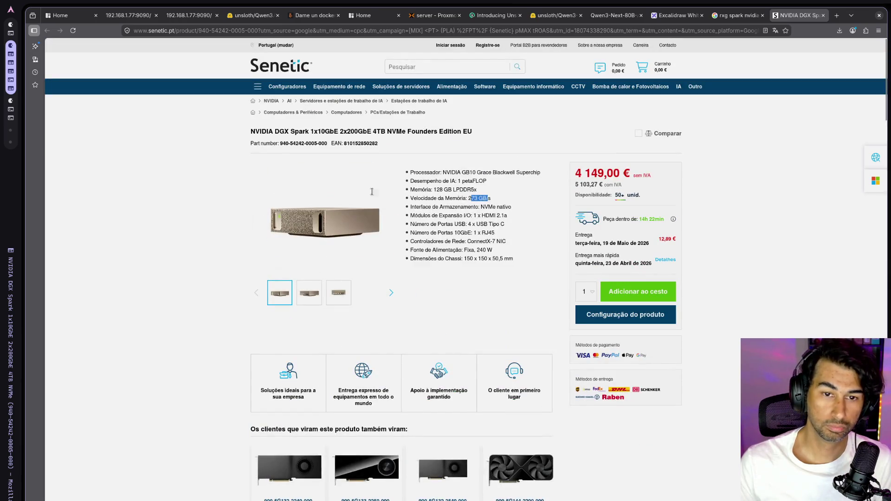
pyautogui.hotkey('alt', 'Tab')
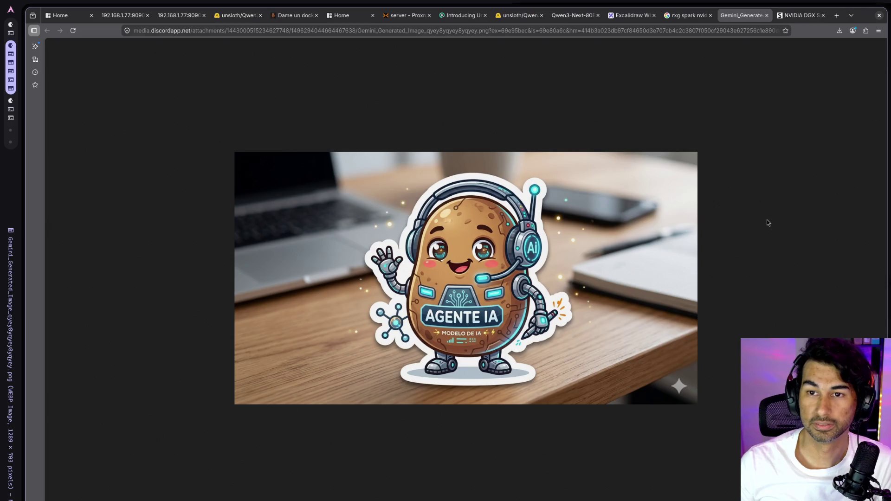
pyautogui.middleClick(747, 18)
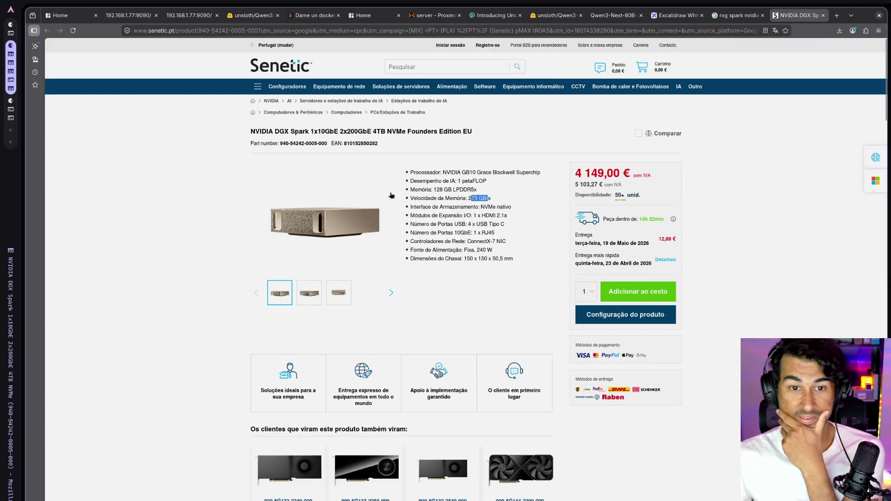
# - Highlight the 4 149,00 € price and open a blank new tab
pyautogui.moveTo(576, 173); pyautogui.dragTo(635, 175)
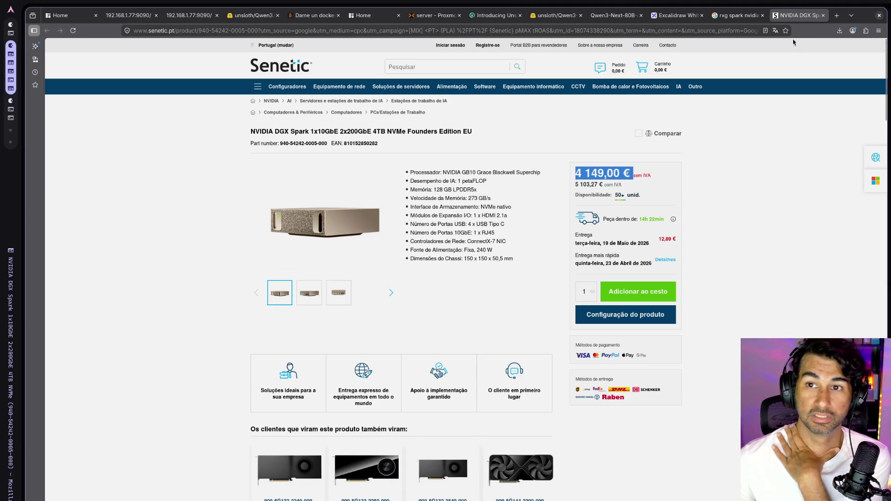
pyautogui.click(837, 17)
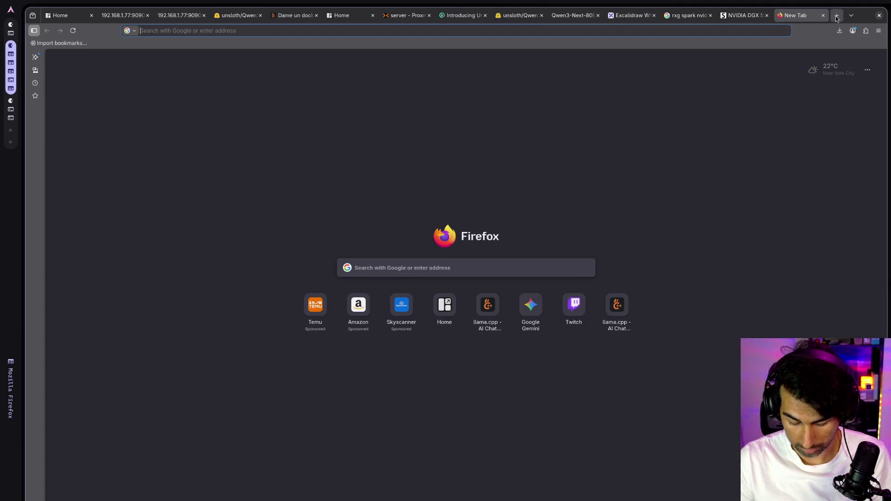
# - Search '5090' and open the MSI RTX 5090 32G Amazon listing, choosing the VENTUS 3X variant
pyautogui.write('409')
pyautogui.press('BackSpace')
pyautogui.press('BackSpace')
pyautogui.press('BackSpace')
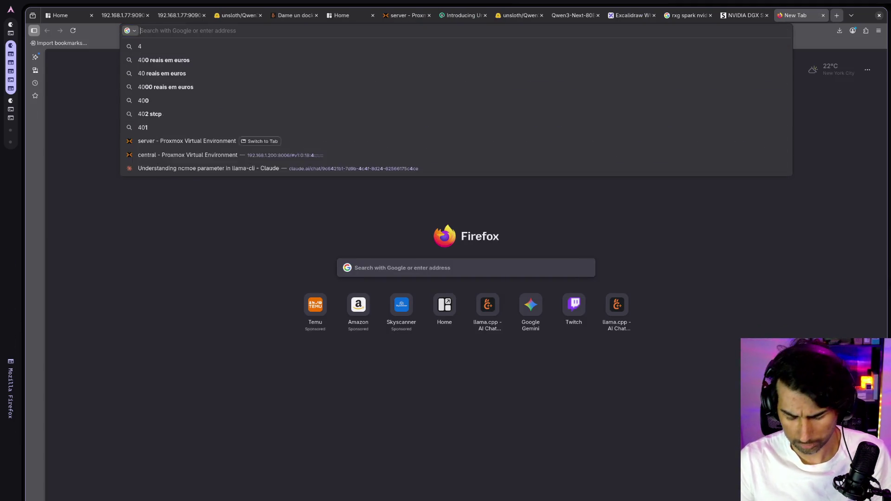
pyautogui.write('5090')
pyautogui.press('Return')
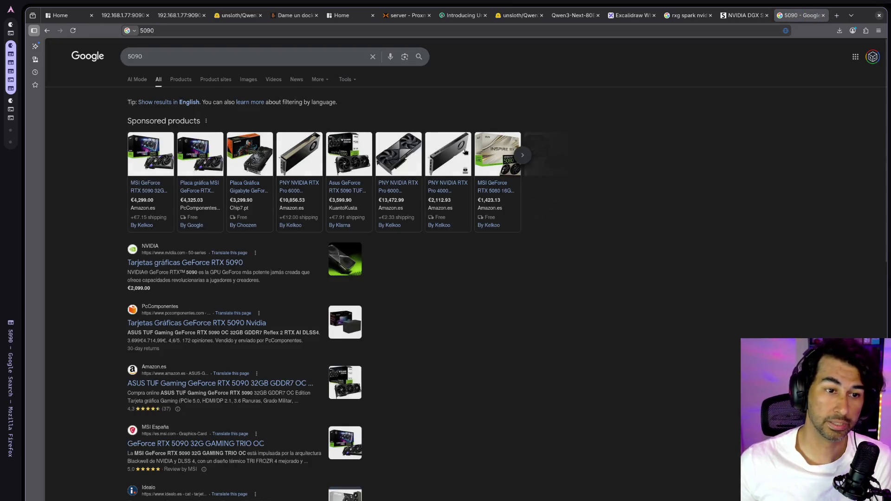
pyautogui.click(152, 191)
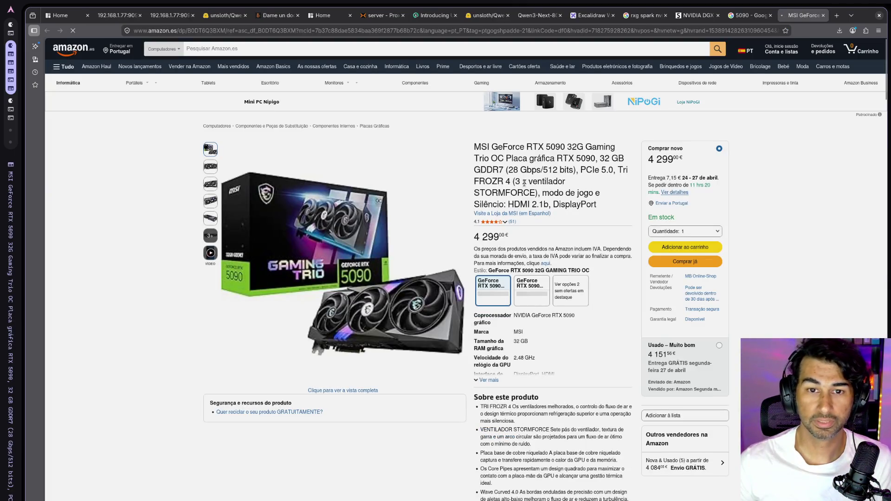
pyautogui.doubleClick(568, 148)
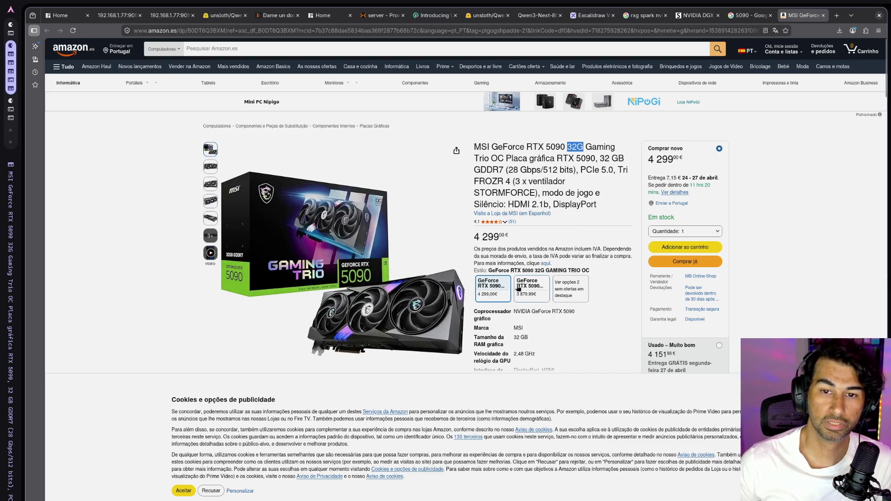
pyautogui.click(522, 286)
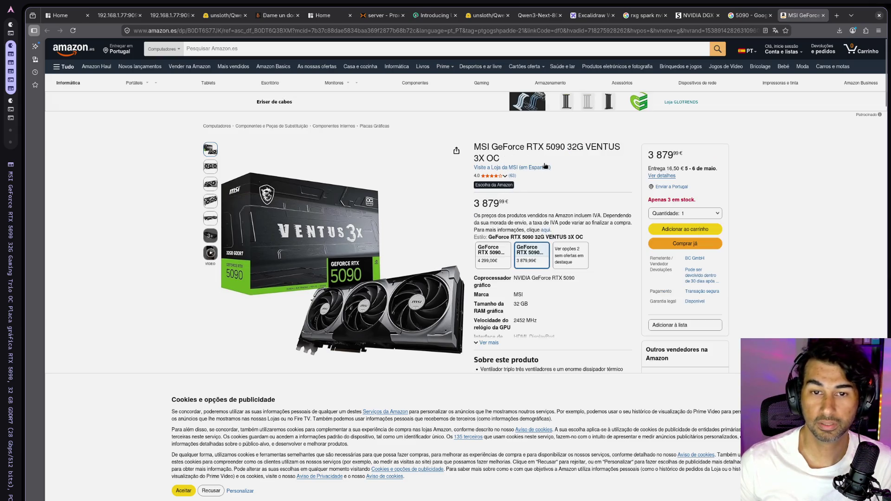
# - Close the Amazon and search tabs and view the DGX Spark's front ports image
pyautogui.middleClick(784, 18)
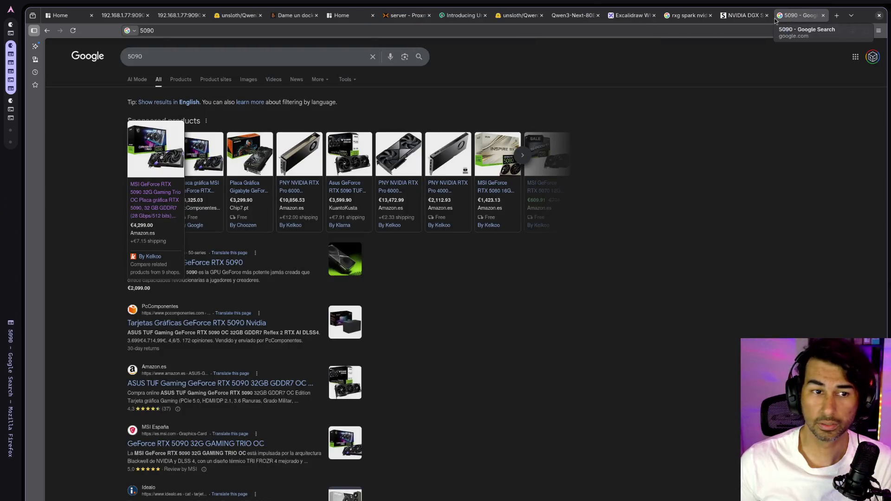
pyautogui.middleClick(784, 18)
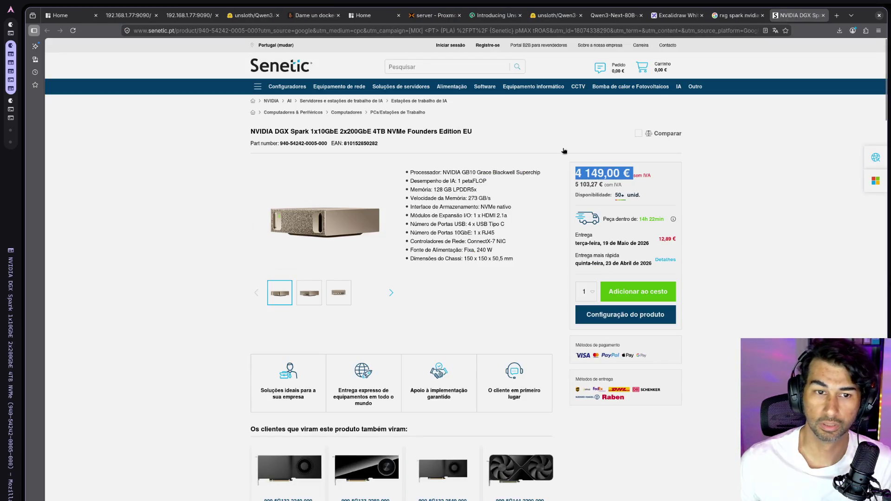
pyautogui.click(338, 292)
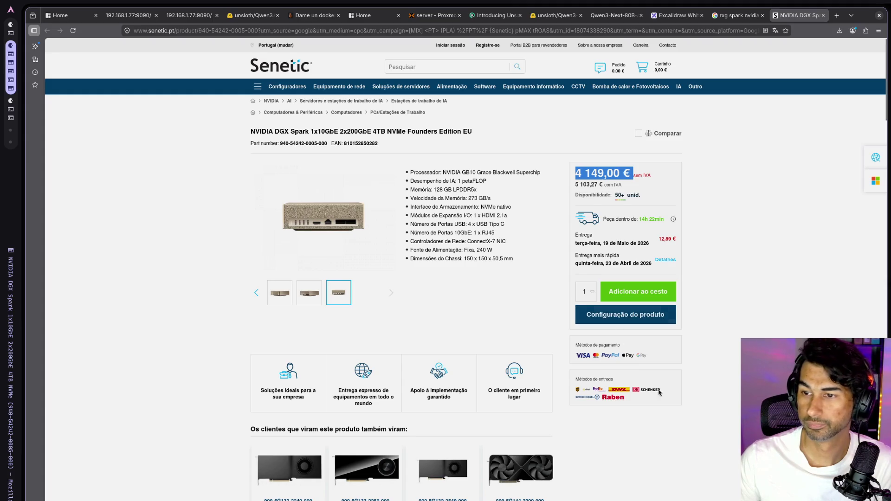
pyautogui.click(691, 420)
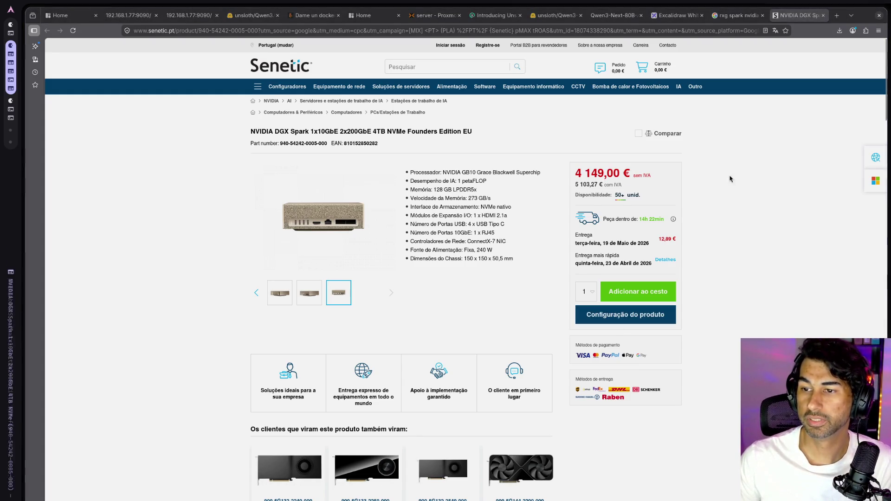
pyautogui.click(490, 30)
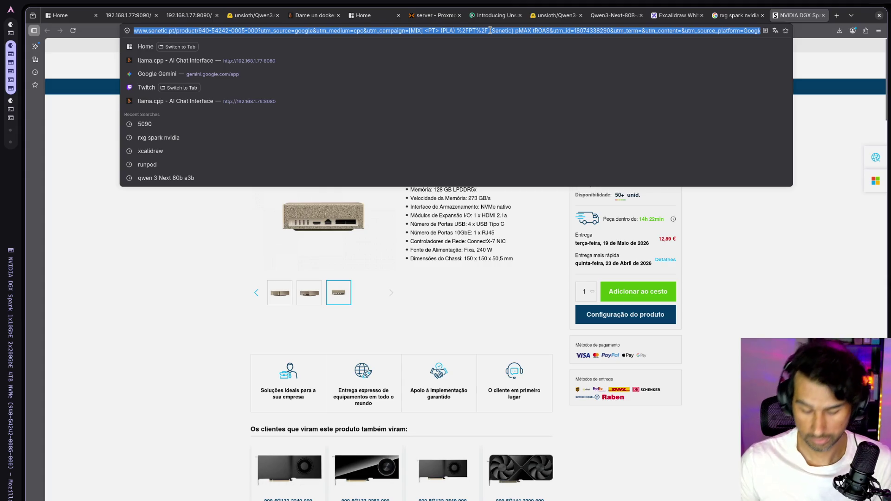
# - Search 'dgx statin' for DGX Station prices, close that tab, and check the download progress
pyautogui.write('dgx')
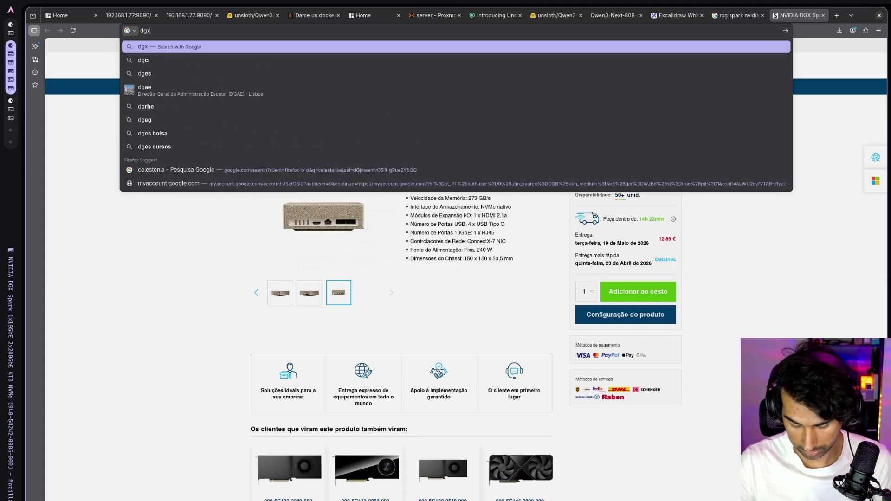
pyautogui.write(' statin')
pyautogui.press('Return')
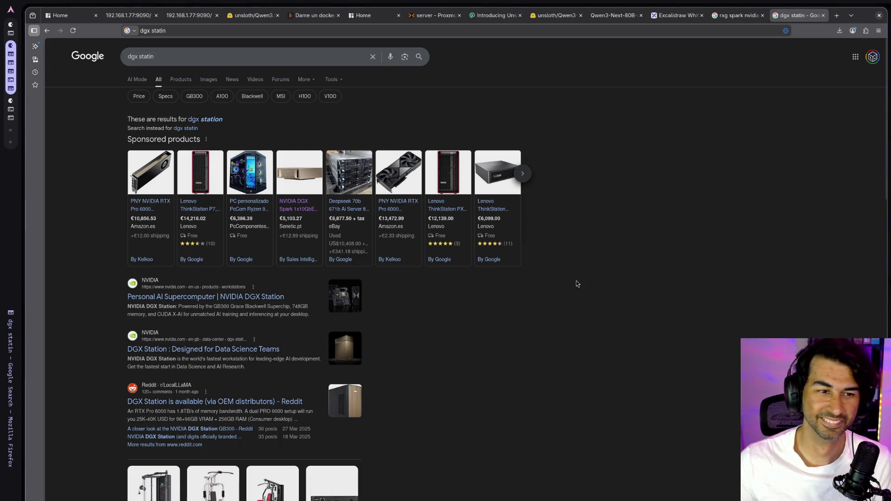
pyautogui.scroll(-2, 578, 284)
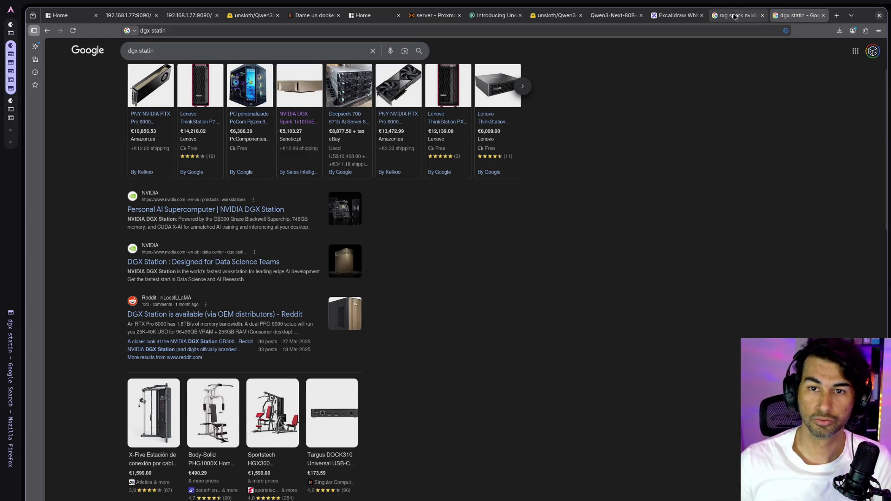
pyautogui.middleClick(801, 18)
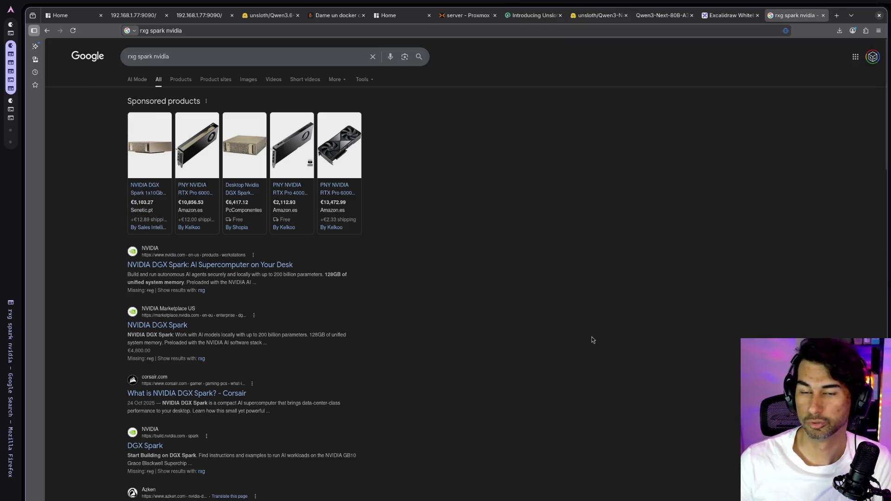
pyautogui.click(199, 17)
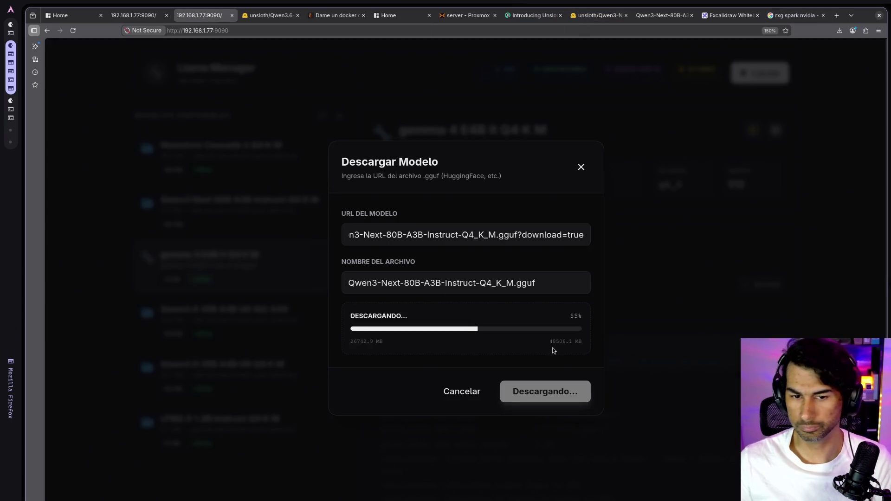
# - Activate the best MoE benchmark settings (9 threads, 128 layers, 512 micro-batch) and serve Nemotron Cascade 2
pyautogui.click(154, 19)
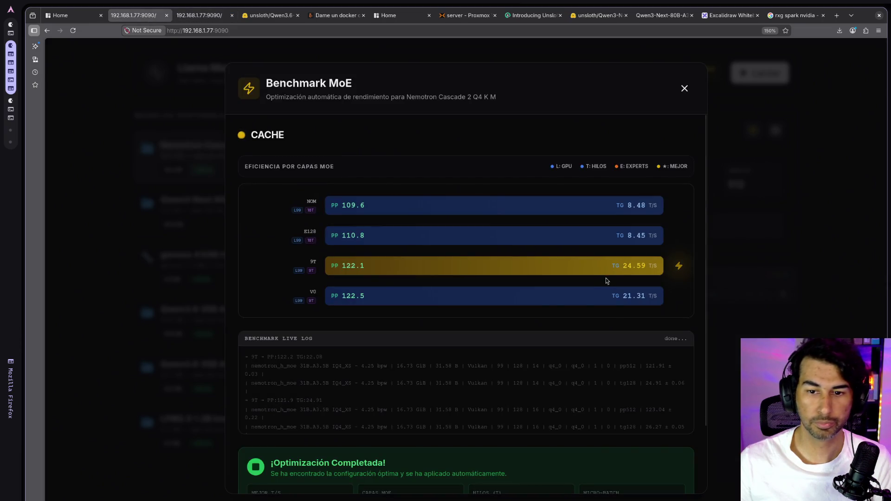
pyautogui.scroll(-3, 513, 271)
pyautogui.scroll(3, 471, 240)
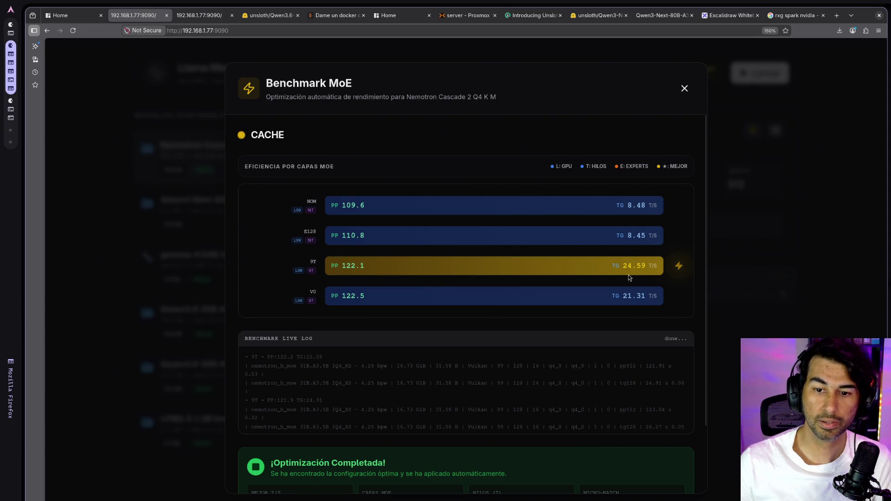
pyautogui.scroll(-2, 621, 291)
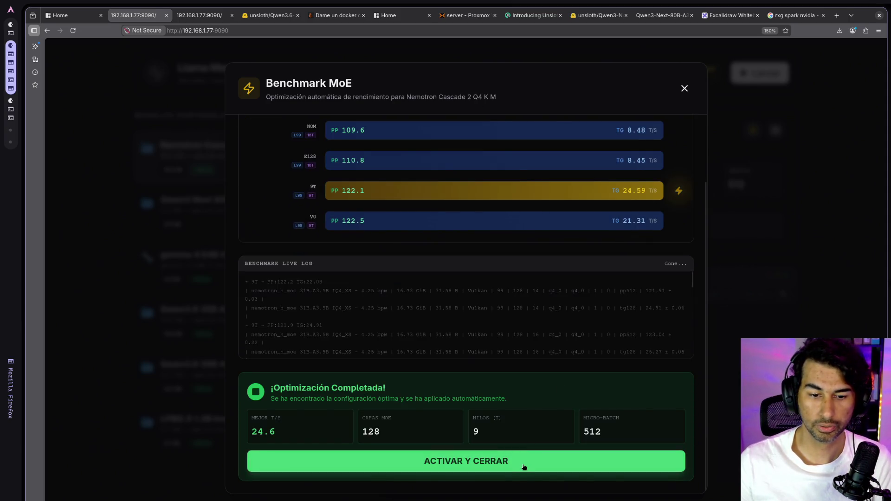
pyautogui.click(524, 467)
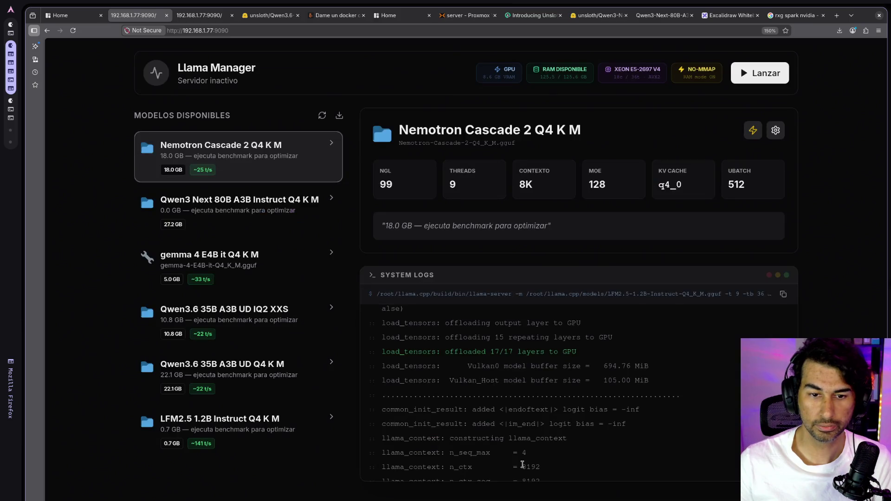
pyautogui.click(763, 75)
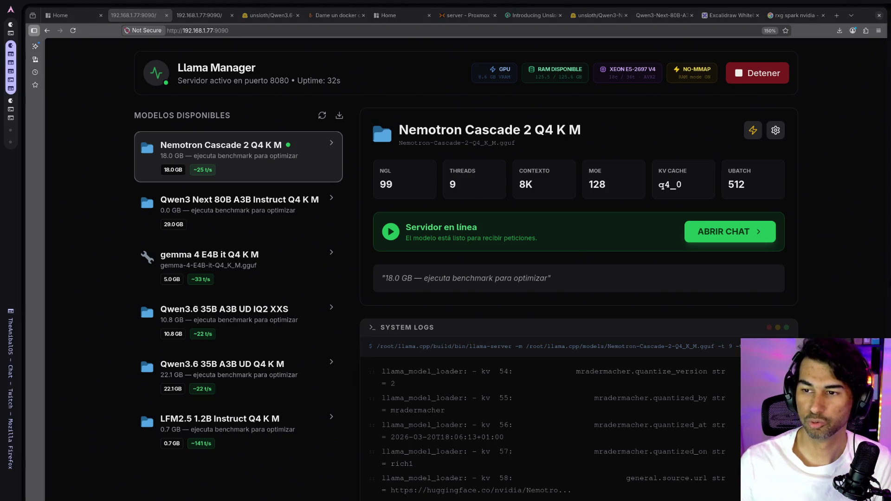
# - Go back to the 'rxg spark nvidia' Google search results tab
pyautogui.click(800, 18)
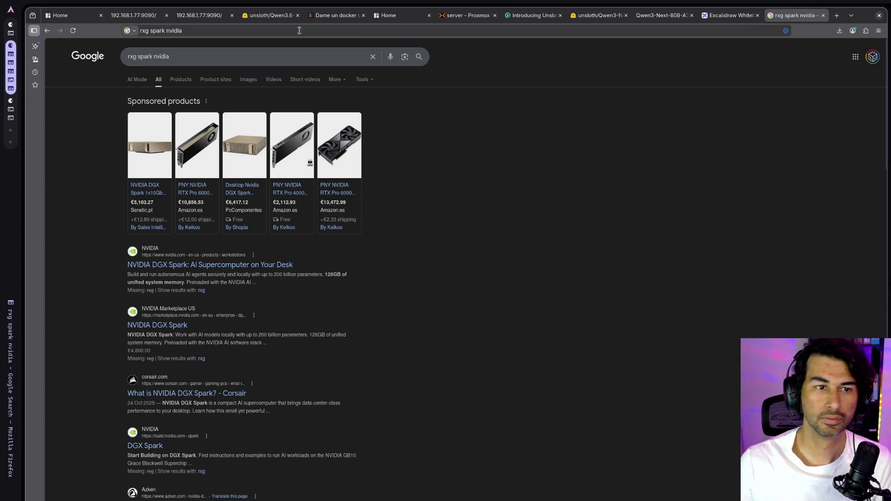
# - Search Google for 'DGX Station', enlarge the results to read prices, then close that tab
pyautogui.click(260, 28)
pyautogui.write('DGX Station')
pyautogui.press('Return')
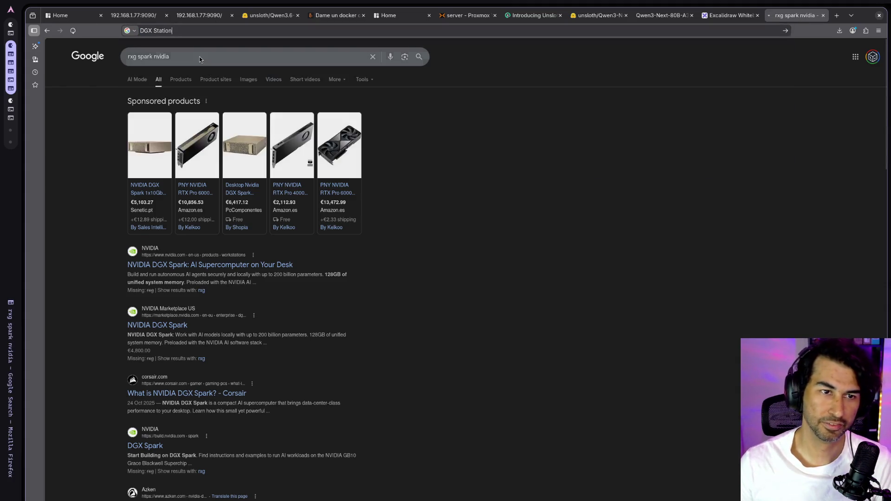
pyautogui.hotkey('ctrl', '+')
pyautogui.hotkey('ctrl', '+')
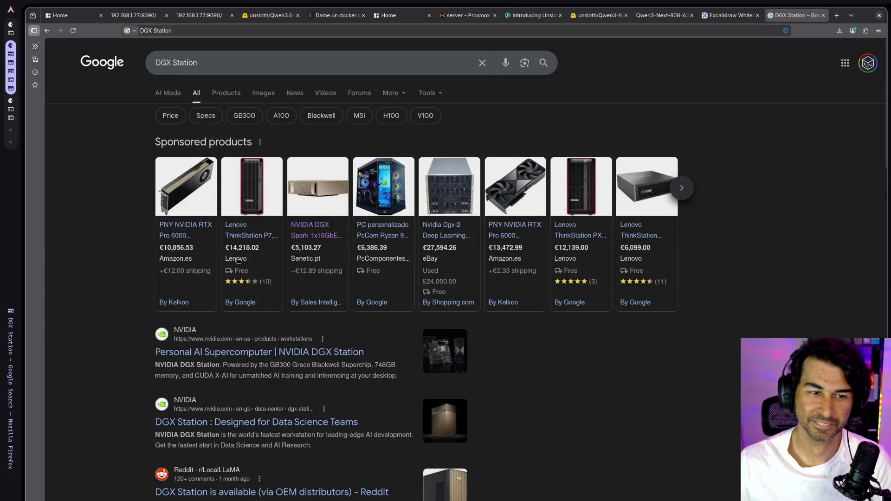
pyautogui.moveTo(208, 254)
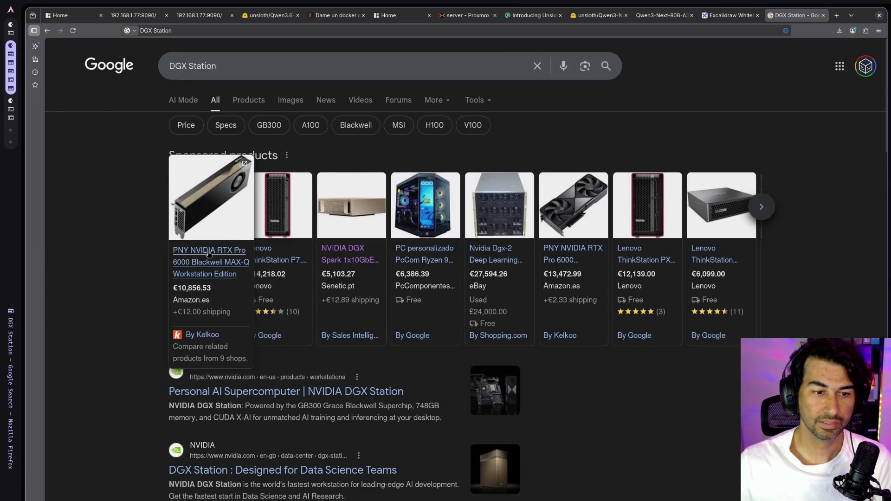
pyautogui.moveTo(356, 262)
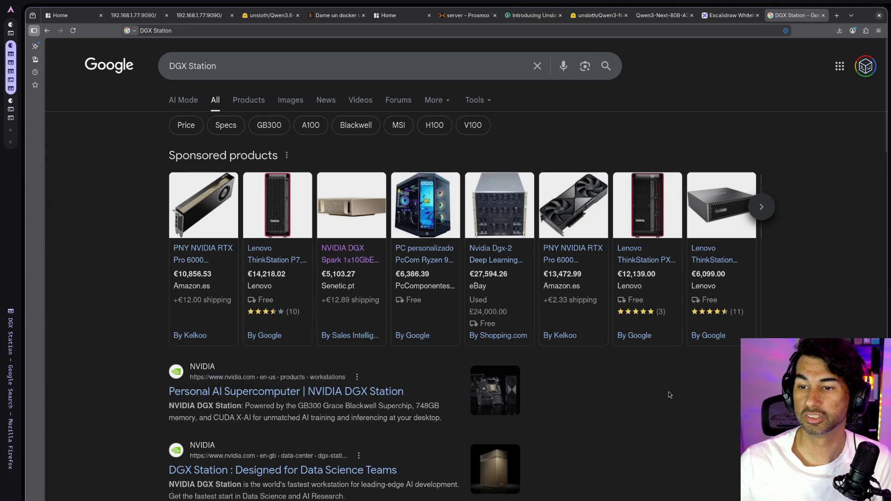
pyautogui.middleClick(789, 15)
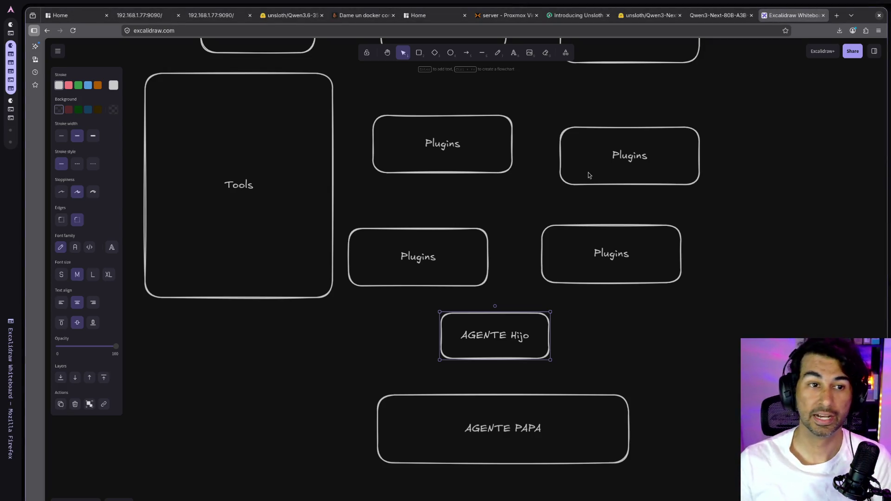
# - In a new tab, search 'plate up' and preview the first Google Images result
pyautogui.click(837, 17)
pyautogui.write('opplate up')
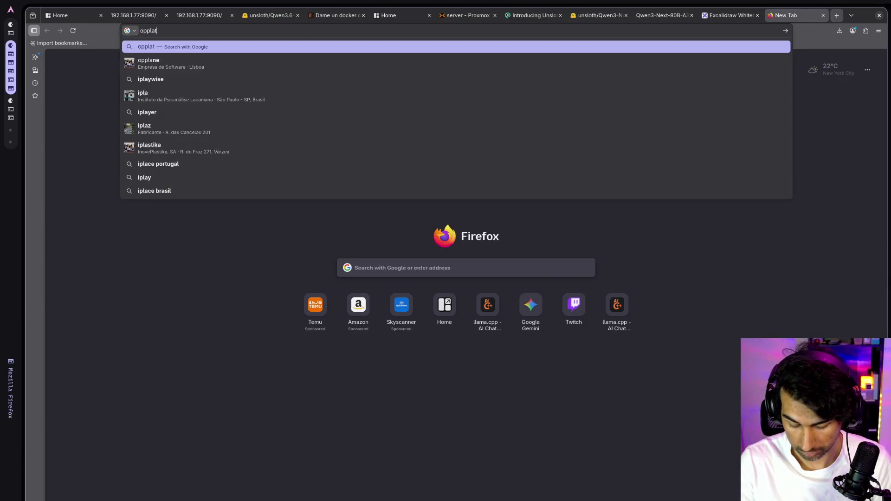
pyautogui.press('Return')
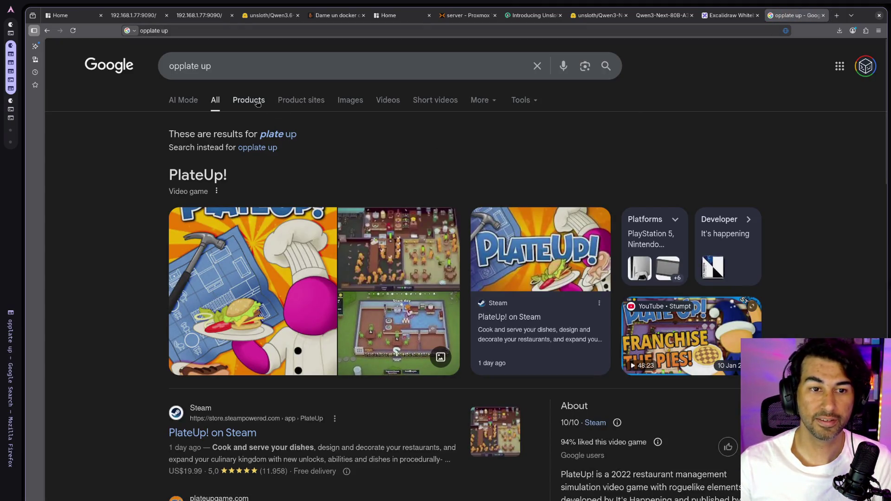
pyautogui.click(356, 102)
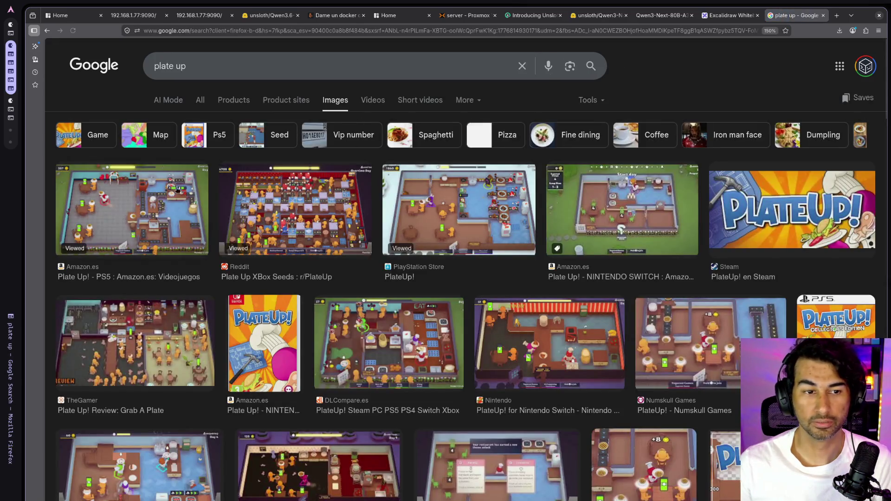
pyautogui.click(143, 207)
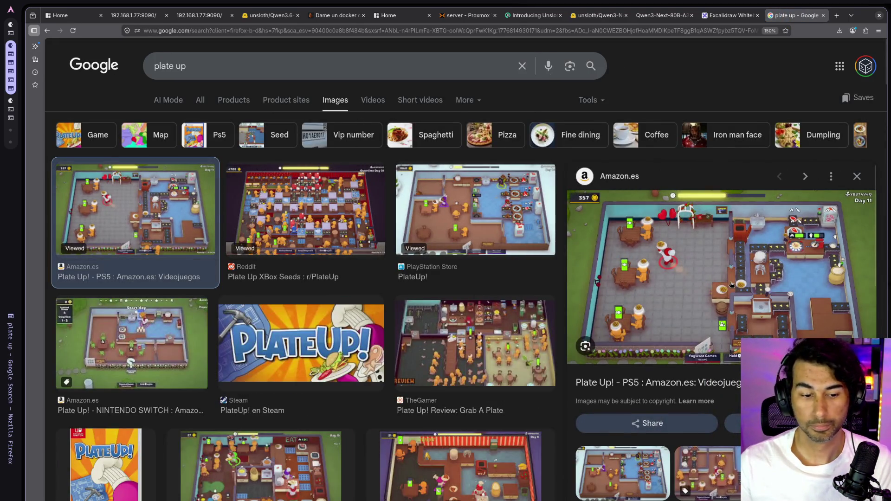
pyautogui.hotkey('ctrl', '+')
pyautogui.hotkey('ctrl', '-')
pyautogui.hotkey('ctrl', '-')
pyautogui.hotkey('ctrl', '-')
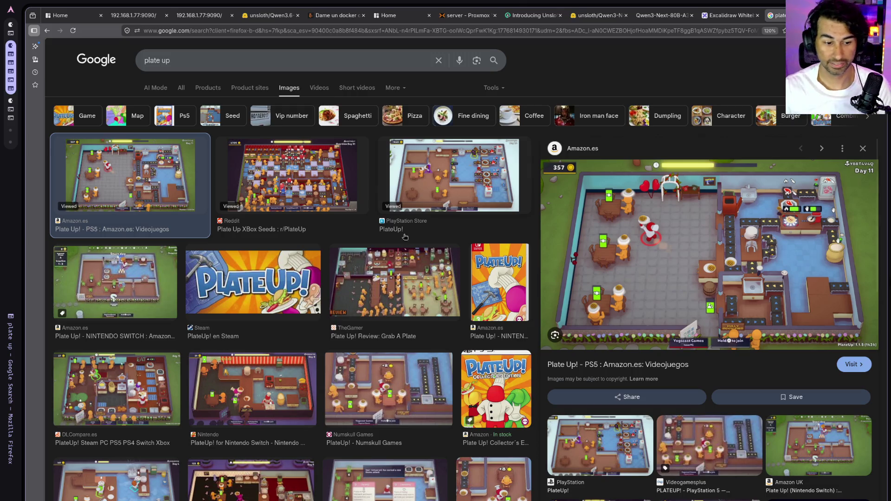
# - Check OBS briefly, then return to the llama.cpp nginx docker chat tab
pyautogui.hotkey('alt', 'Tab')
pyautogui.hotkey('alt', 'Tab')
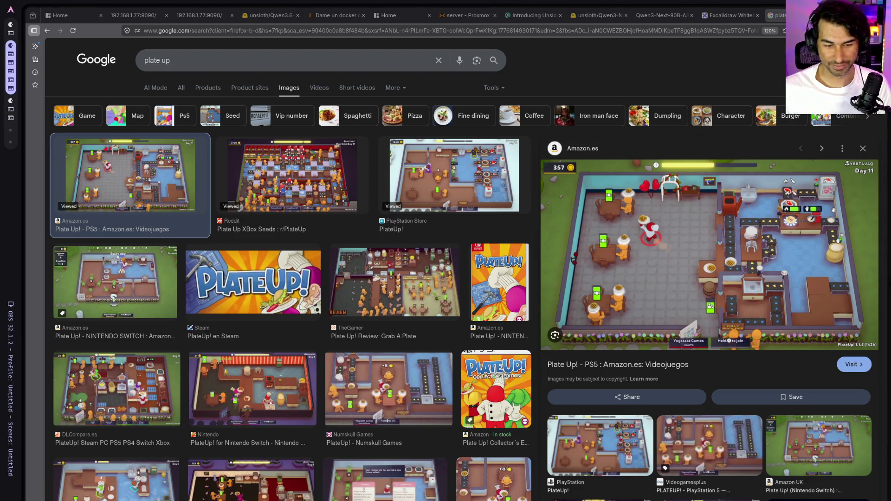
pyautogui.hotkey('alt', 'Tab')
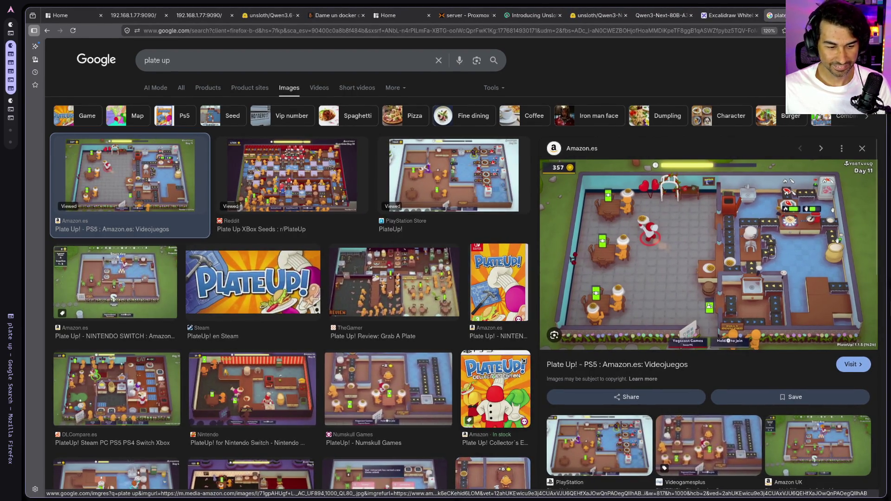
pyautogui.click(335, 15)
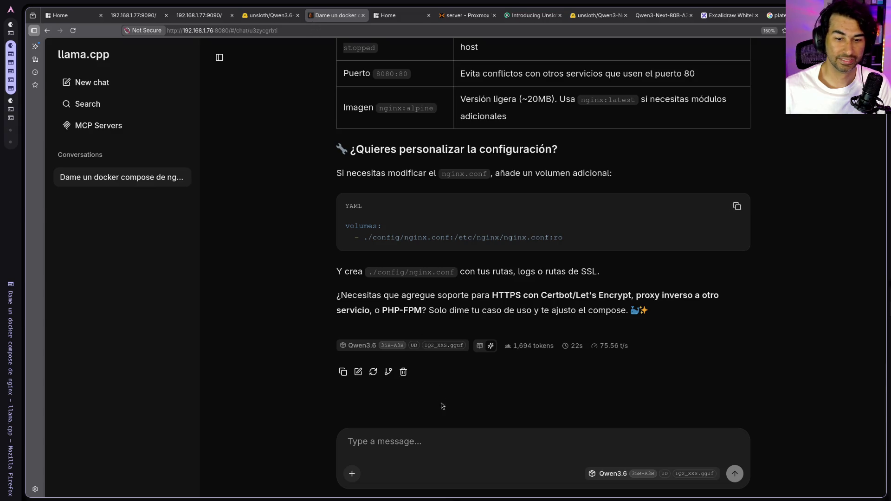
# - Close the llama.cpp nginx chat, enlarge the Glance dashboard, and open a new blank tab
pyautogui.middleClick(336, 18)
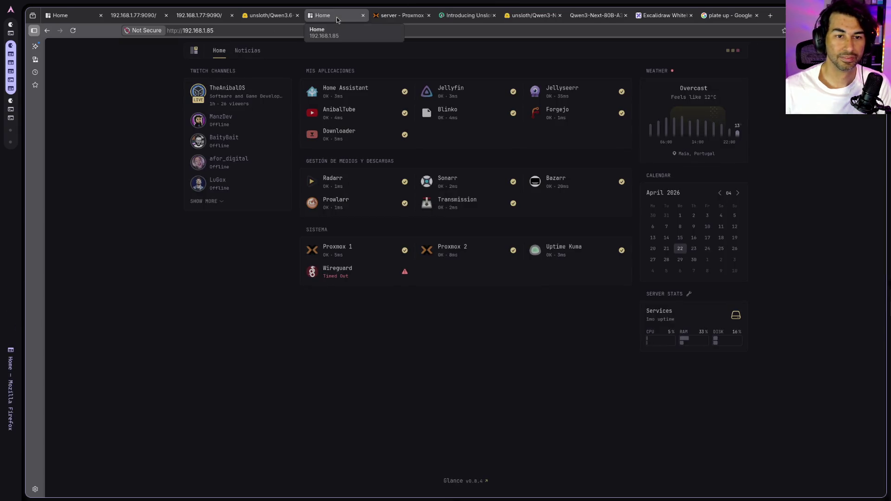
pyautogui.hotkey('ctrl', '+')
pyautogui.hotkey('ctrl', '+')
pyautogui.hotkey('ctrl', '+')
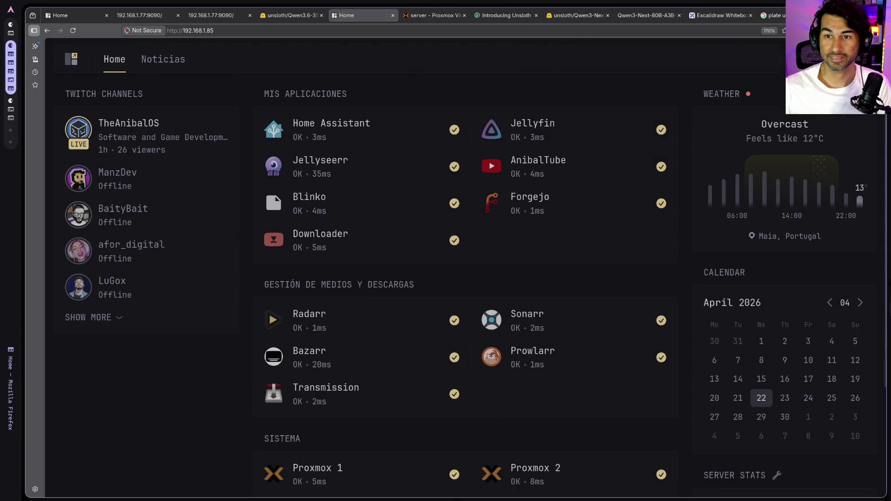
pyautogui.hotkey('ctrl', 't')
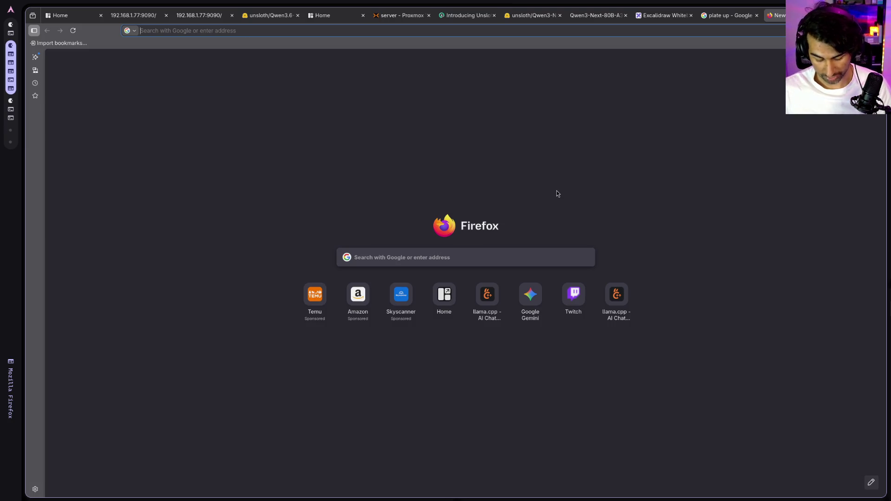
pyautogui.press('super+Down')
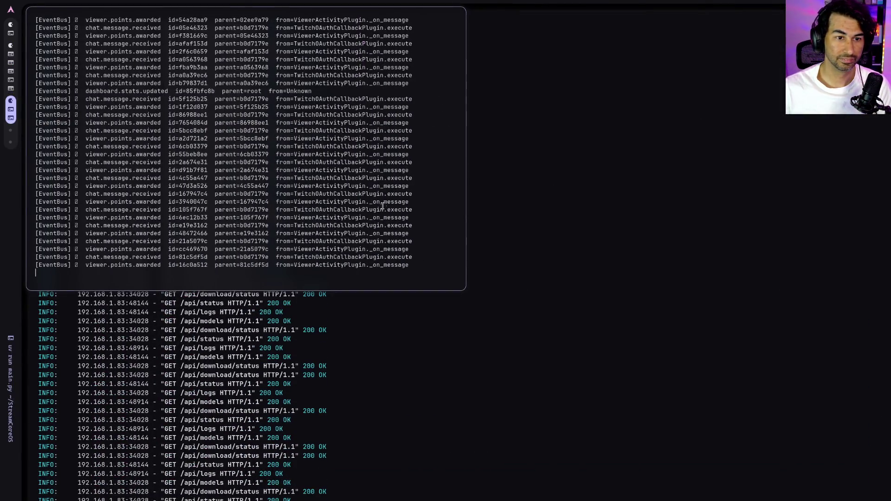
pyautogui.scroll(3, 230, 158)
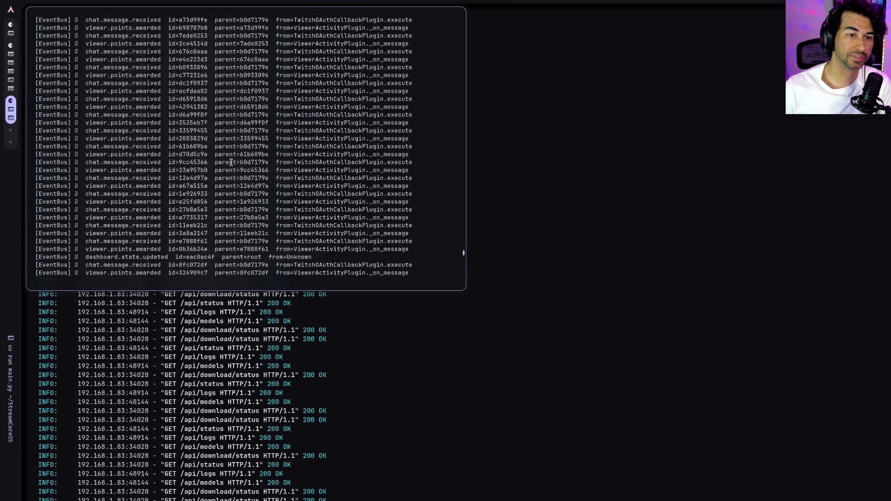
pyautogui.scroll(-3, 231, 163)
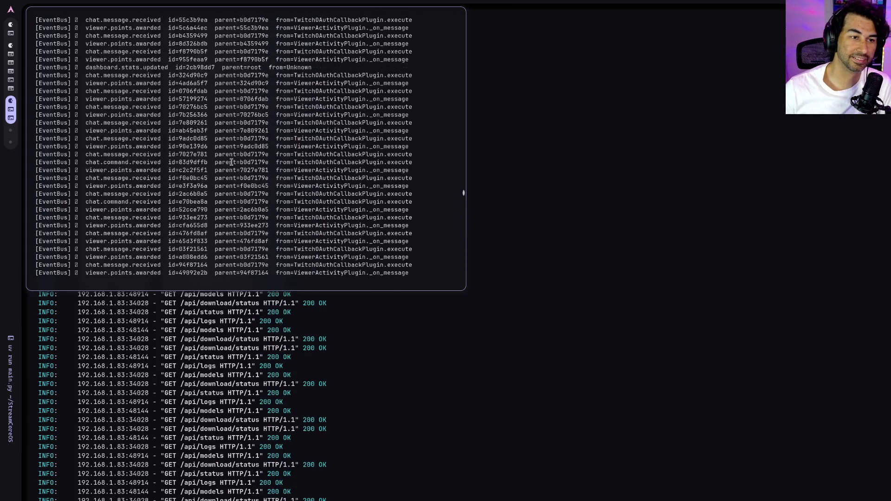
pyautogui.scroll(-1, 231, 162)
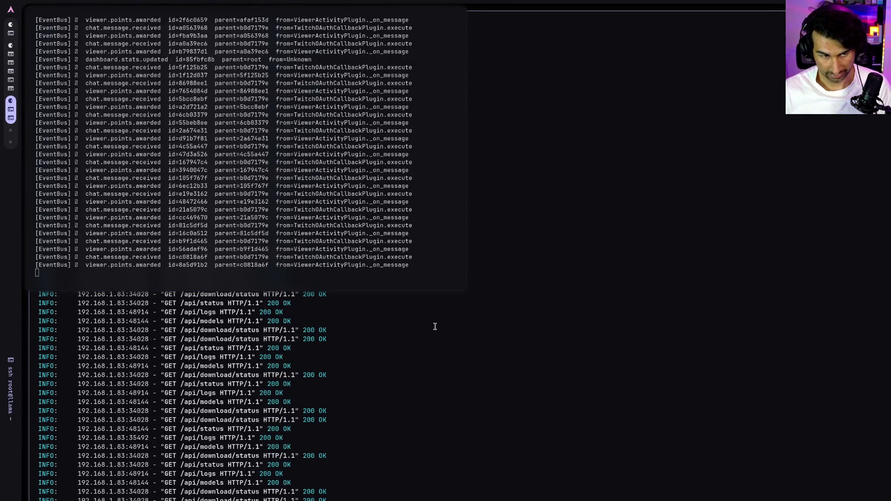
pyautogui.press('super+2')
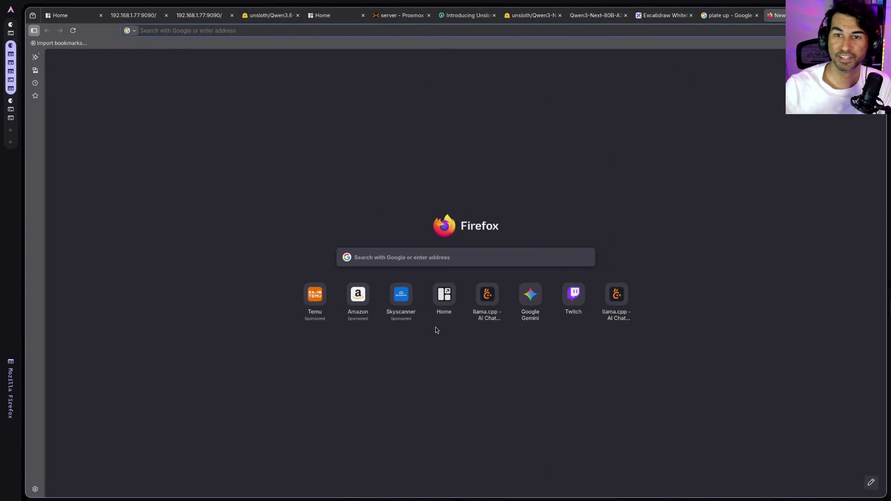
# - Search Google for 'github' and open github.com from the first result
pyautogui.click(721, 31)
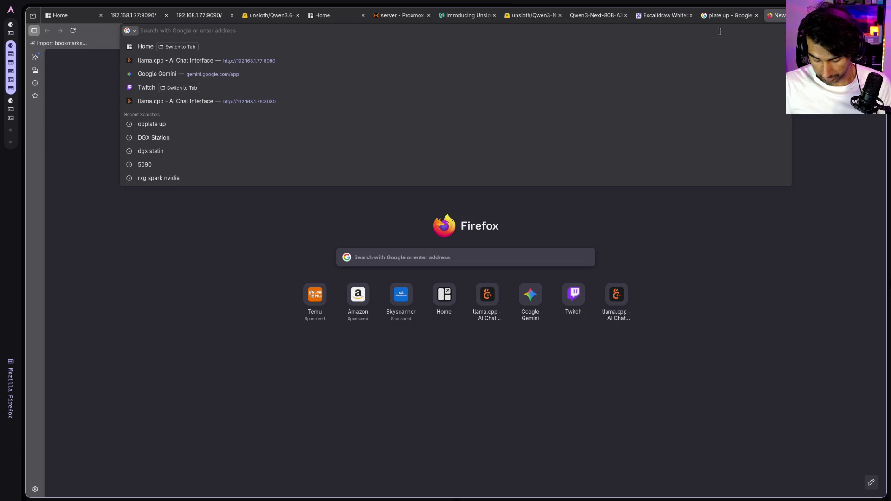
pyautogui.write('github')
pyautogui.press('Return')
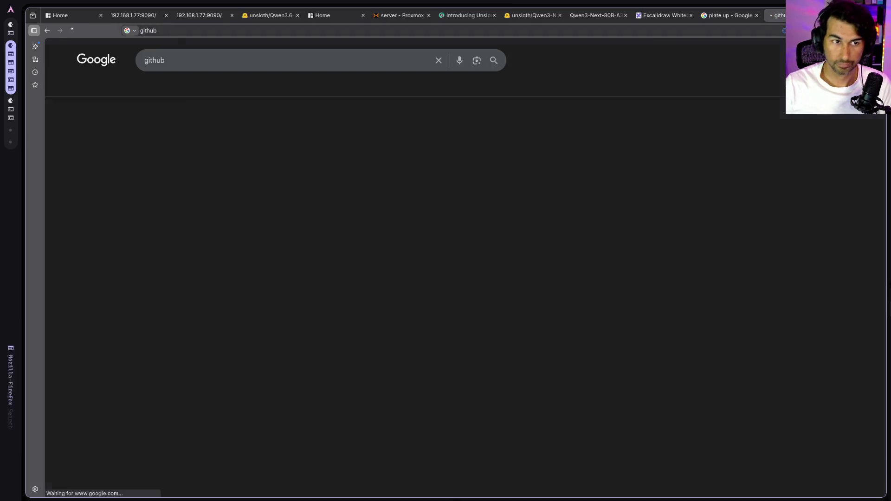
pyautogui.click(330, 135)
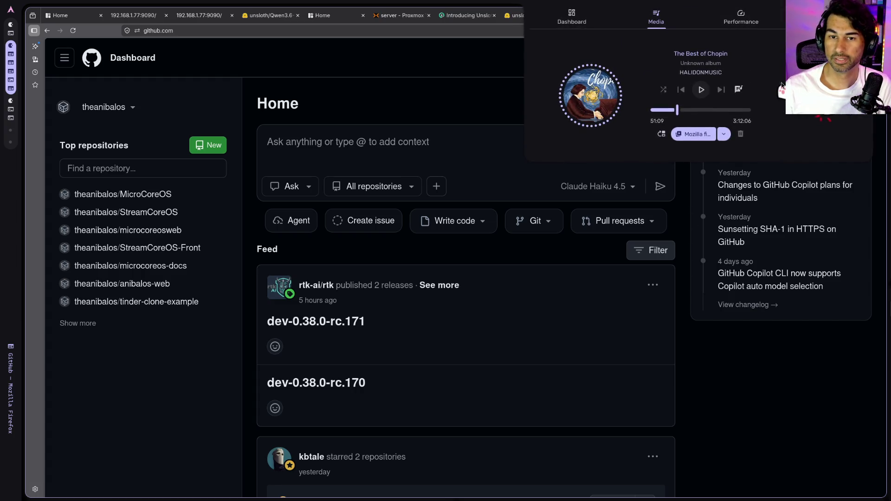
# - Play The Best of Chopin from the top drawer and view the weather and clock dashboard
pyautogui.click(699, 91)
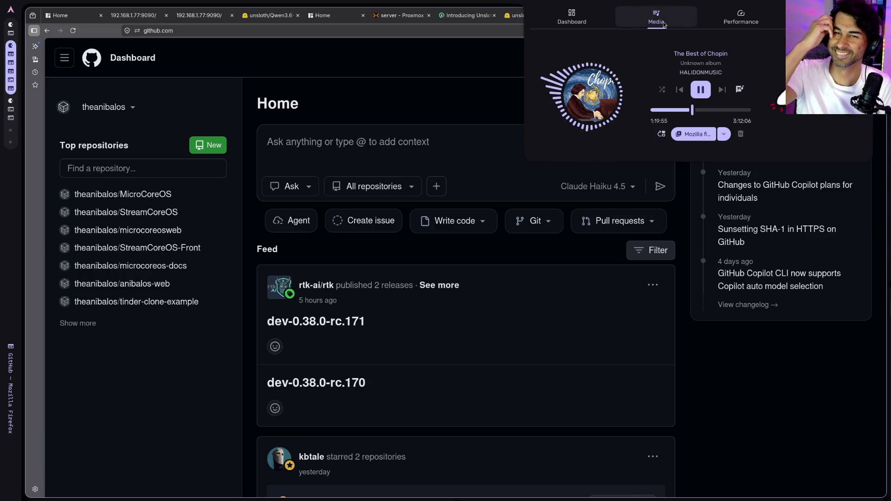
pyautogui.click(586, 19)
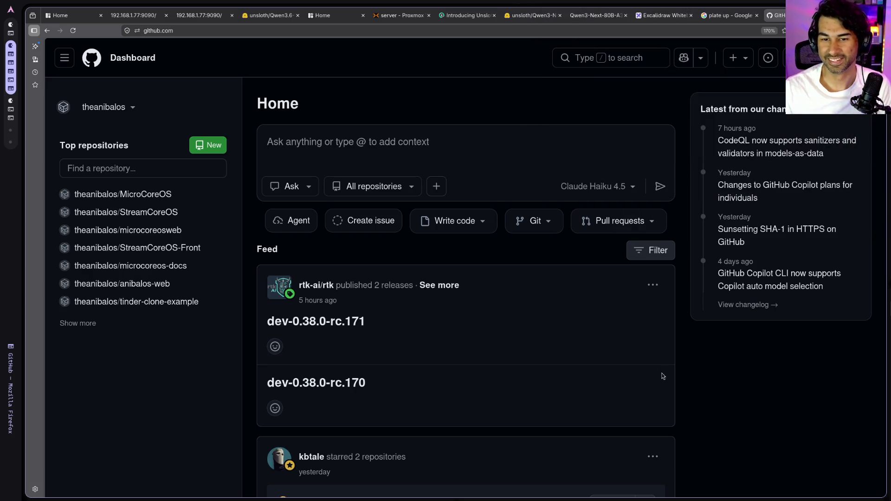
pyautogui.moveTo(662, 2)
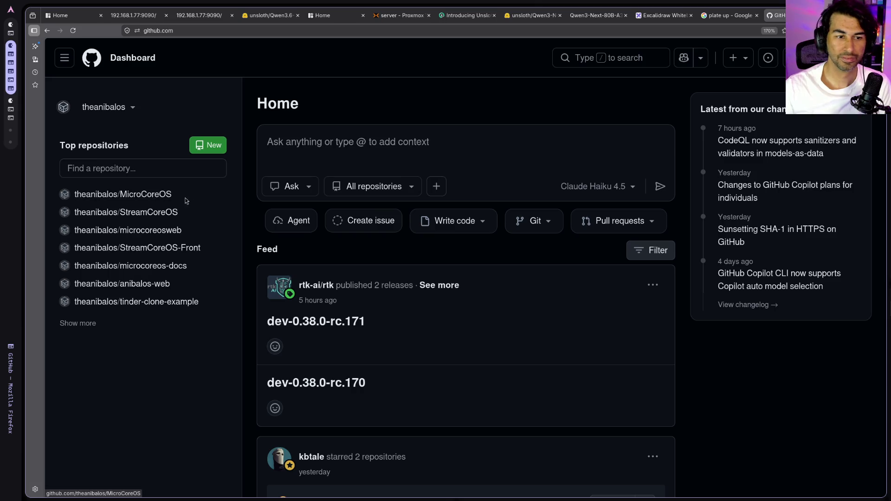
# - Open theanibalos/StreamCoreOS-Front from Top repositories and scroll through its file list
pyautogui.click(160, 249)
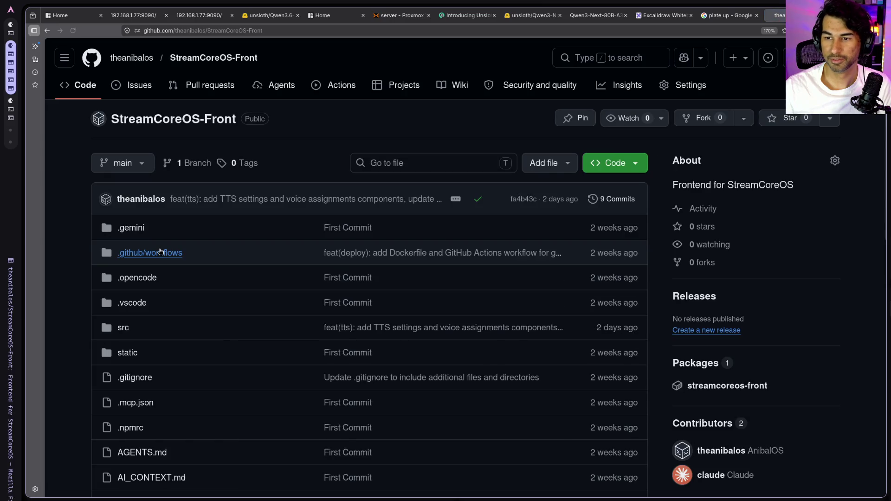
pyautogui.scroll(-10, 441, 279)
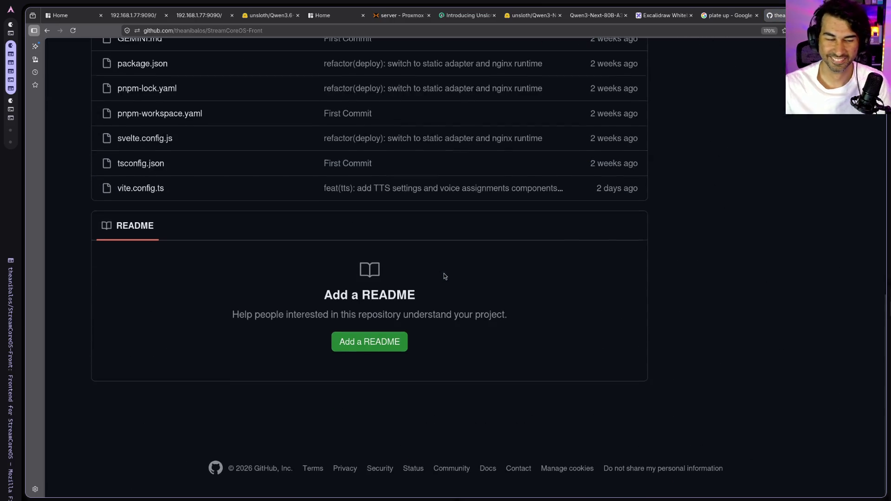
pyautogui.scroll(8, 446, 279)
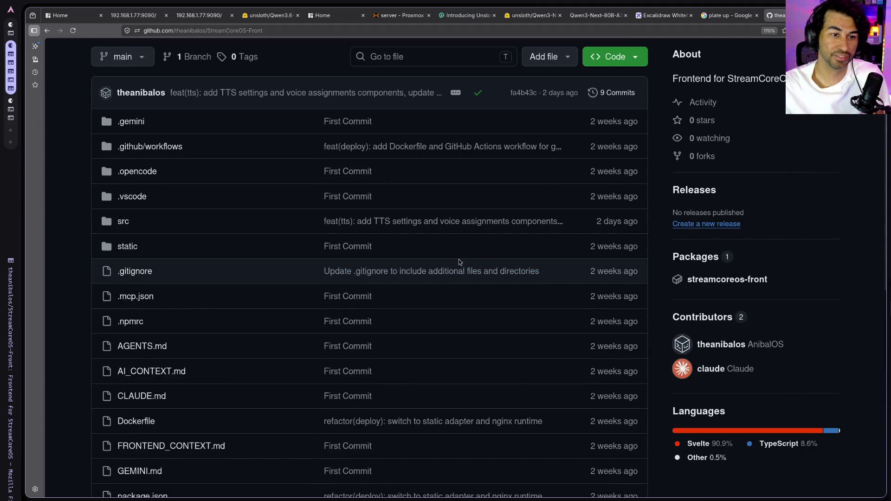
pyautogui.scroll(-10, 455, 279)
pyautogui.scroll(9, 460, 276)
pyautogui.scroll(1, 461, 277)
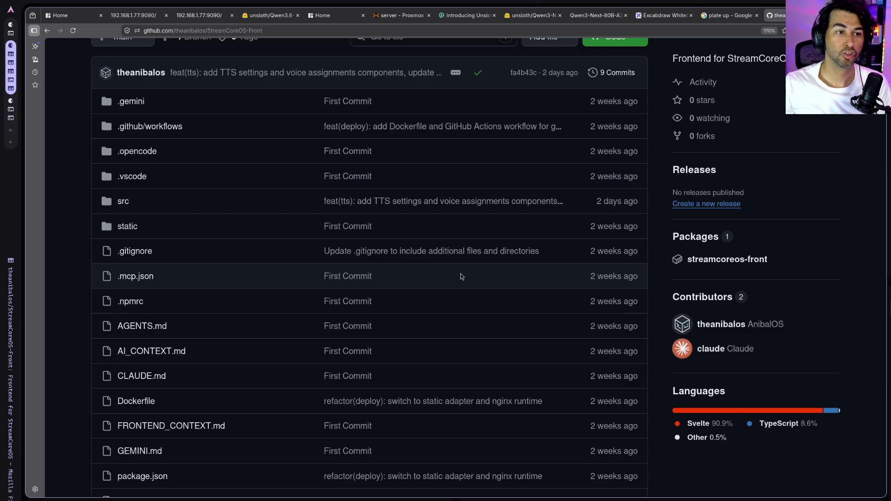
pyautogui.scroll(3, 464, 286)
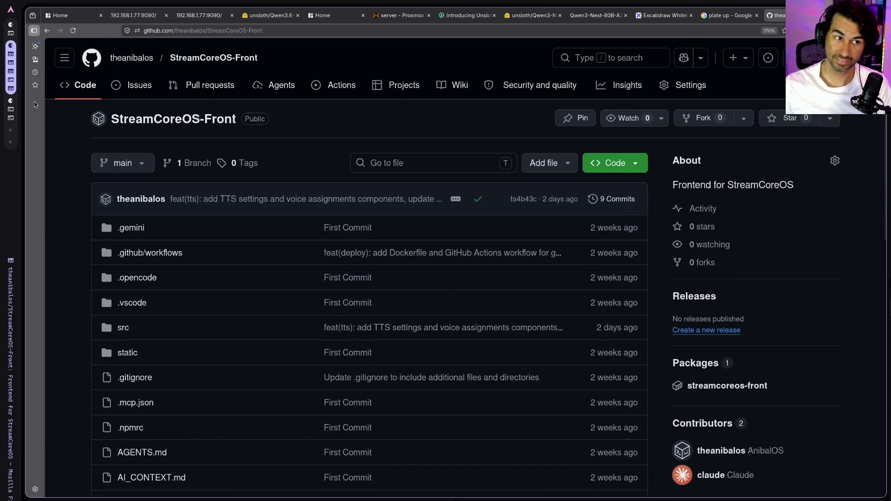
# - Flip through the top panel's media, system stats and weather views, then go to Unsloth Studio docs
pyautogui.moveTo(2, 353)
pyautogui.moveTo(761, 4)
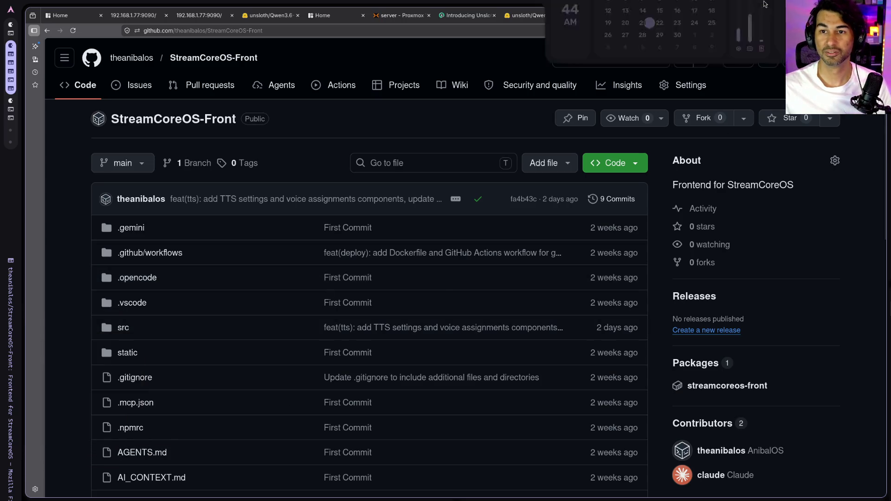
pyautogui.click(662, 16)
pyautogui.click(738, 17)
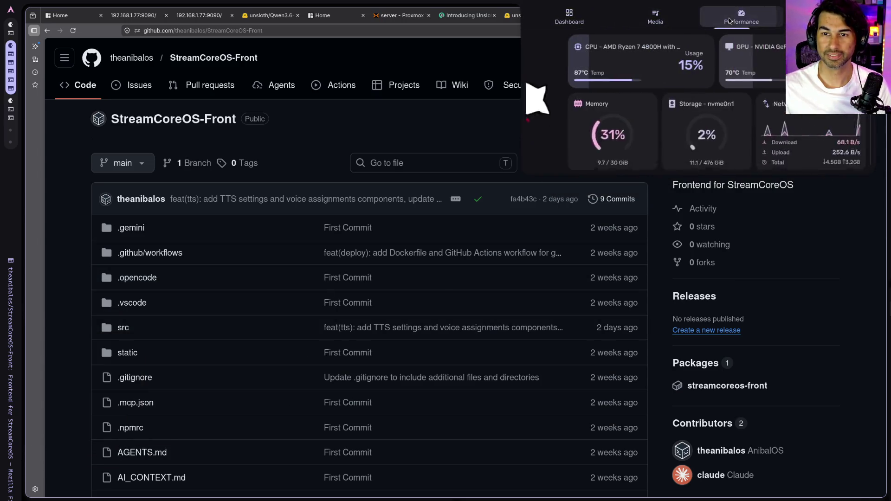
pyautogui.click(570, 16)
pyautogui.click(742, 17)
pyautogui.click(680, 18)
pyautogui.click(578, 20)
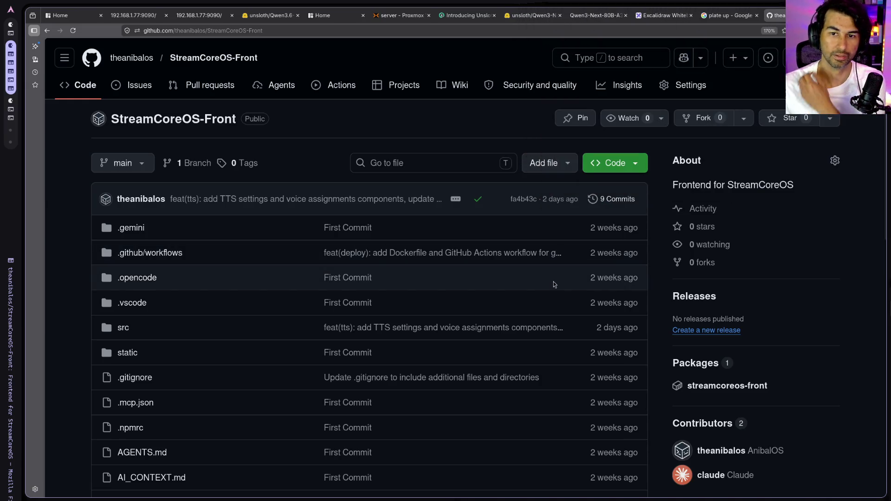
pyautogui.scroll(-10, 69, 297)
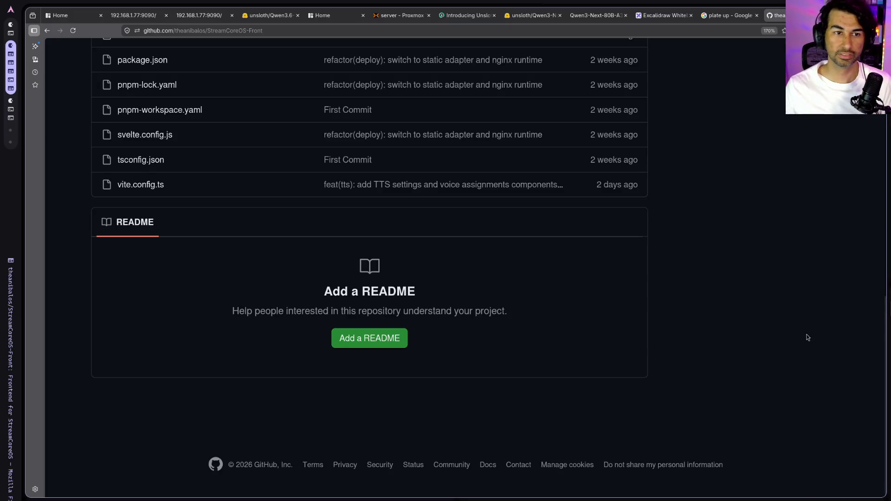
pyautogui.click(472, 18)
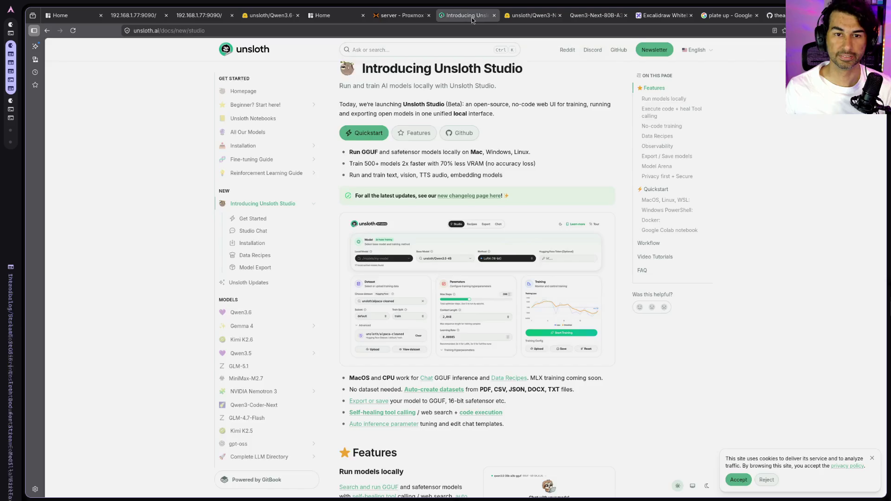
# - Close the Unsloth docs, check Qwen3-Next download progress, and open a Nemotron Cascade 2 Q4 K M chat
pyautogui.middleClick(472, 18)
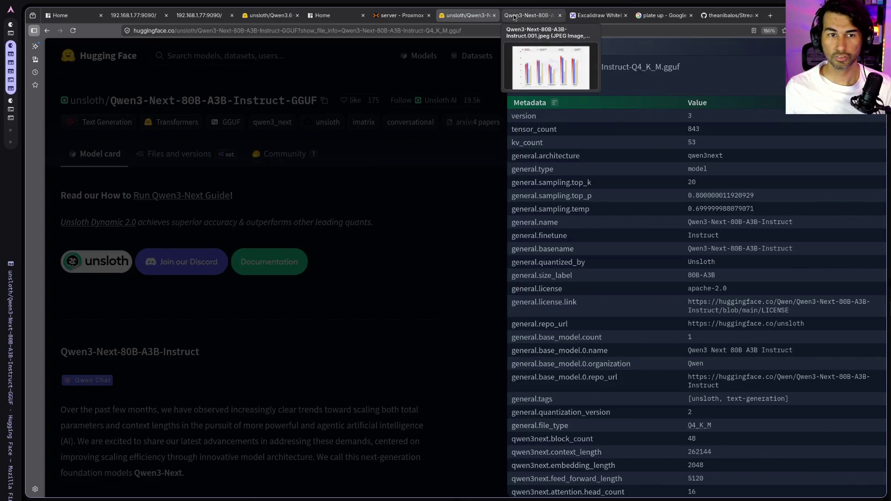
pyautogui.click(207, 15)
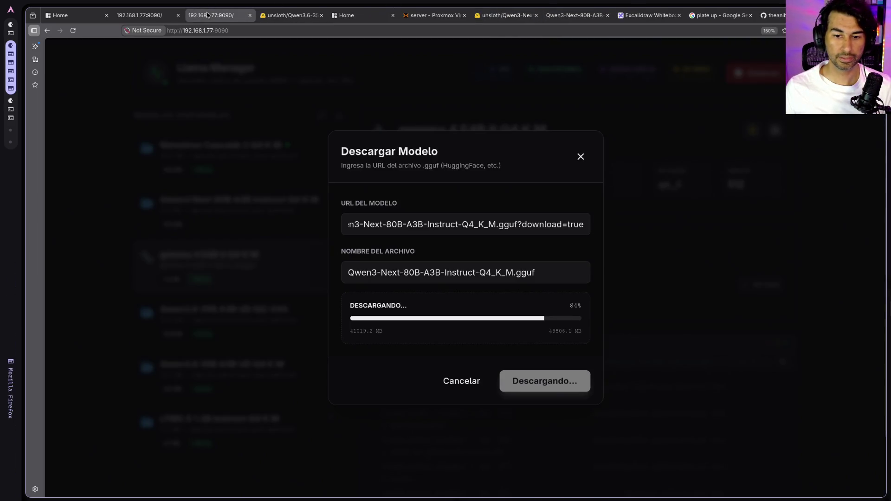
pyautogui.click(146, 15)
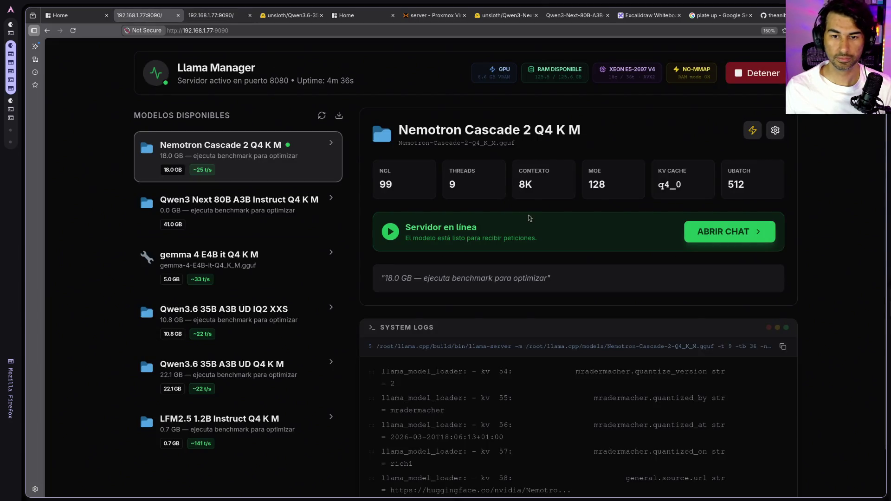
pyautogui.click(704, 239)
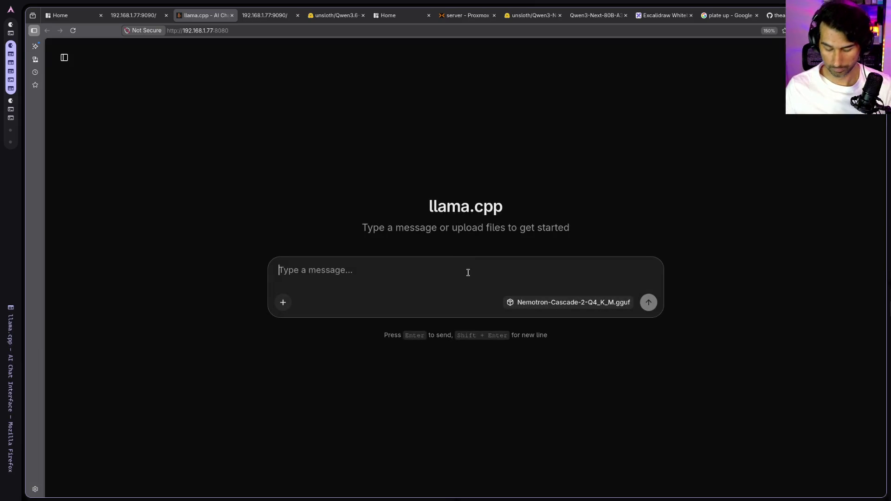
# - Ask Nemotron 'Hola sabes quien es bad bunny?' and check the model manager while it answers
pyautogui.write('Hola sabes quien es bad bunny?')
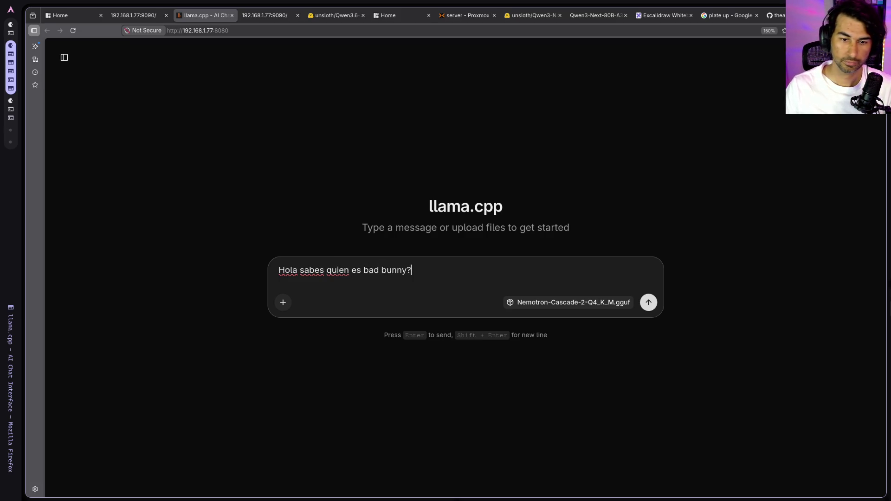
pyautogui.press('Return')
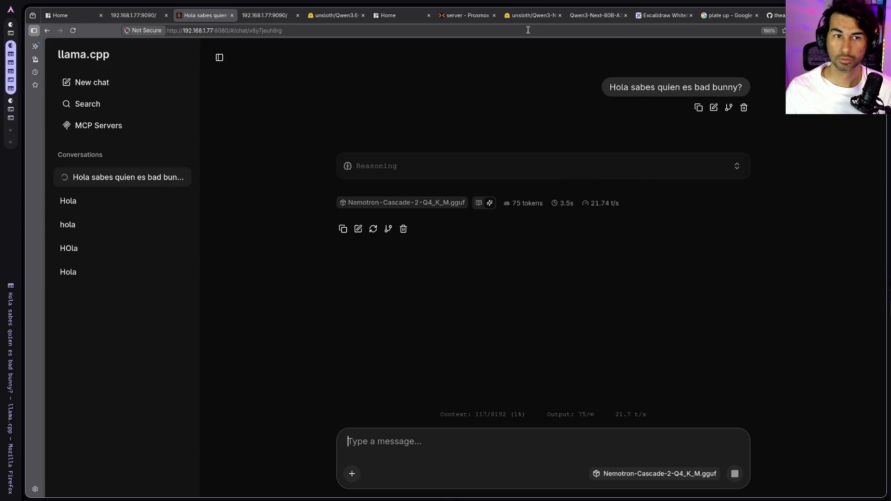
pyautogui.click(139, 16)
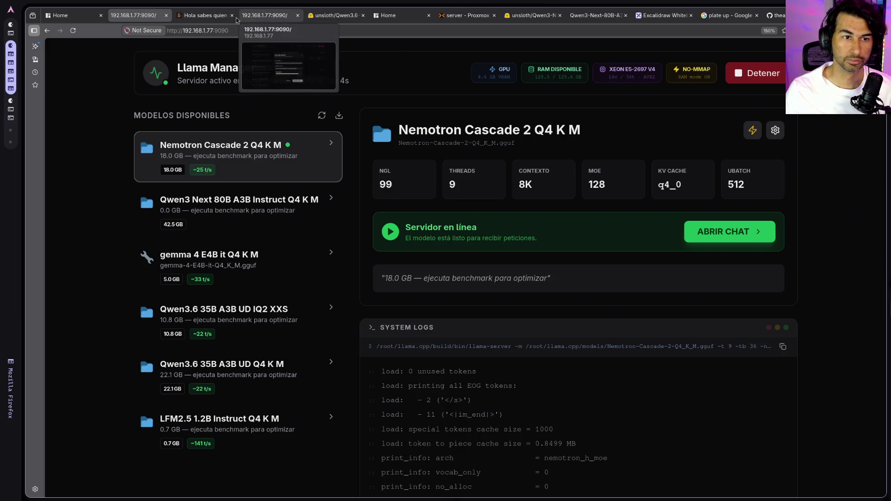
pyautogui.click(204, 16)
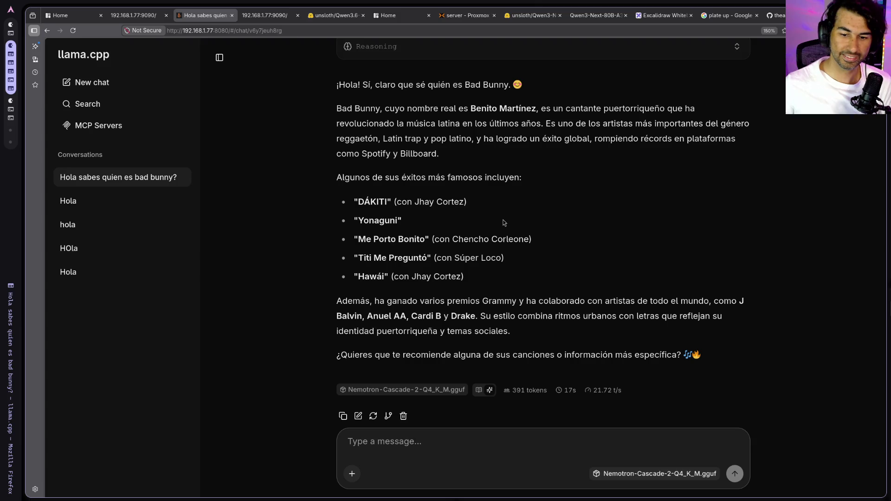
# - Scroll through Nemotron's Bad Bunny answer, then close the chat tab
pyautogui.scroll(3, 548, 275)
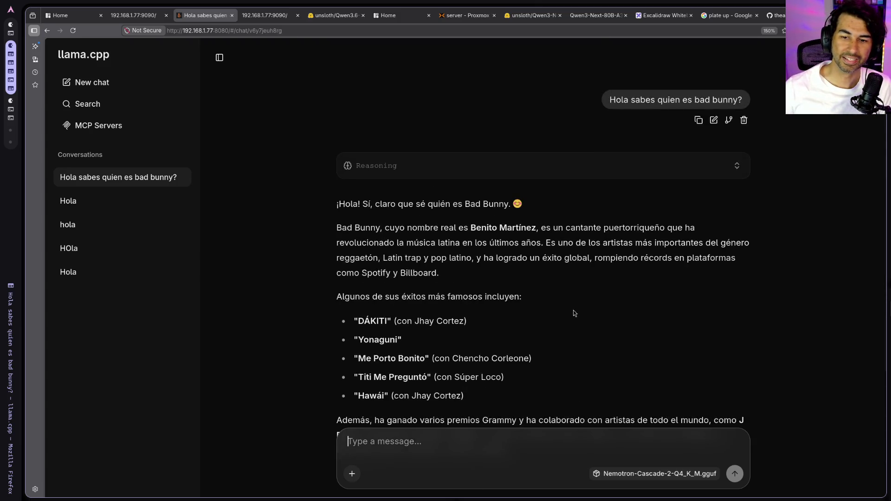
pyautogui.scroll(-3, 573, 310)
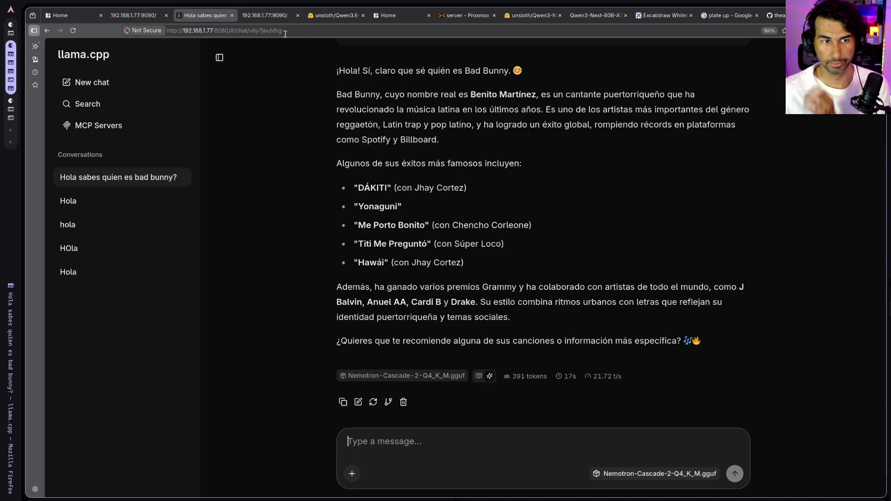
pyautogui.middleClick(206, 16)
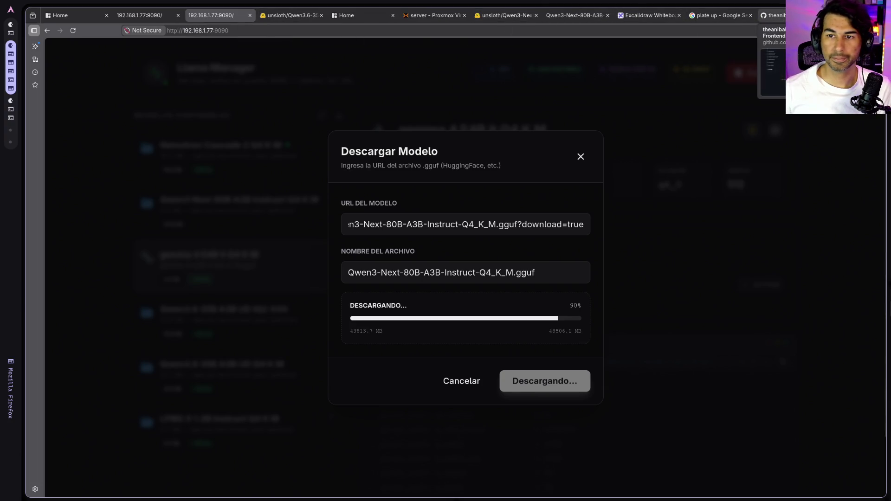
# - Copy the StreamCoreOS-Front HTTPS clone address from the Code menu, then return to the chat with Alt+3
pyautogui.click(729, 15)
pyautogui.scroll(10, 399, 292)
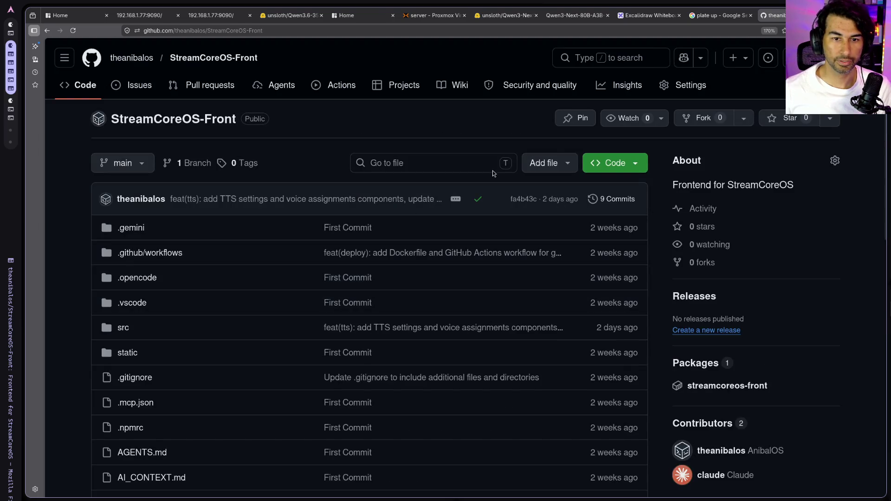
pyautogui.click(635, 163)
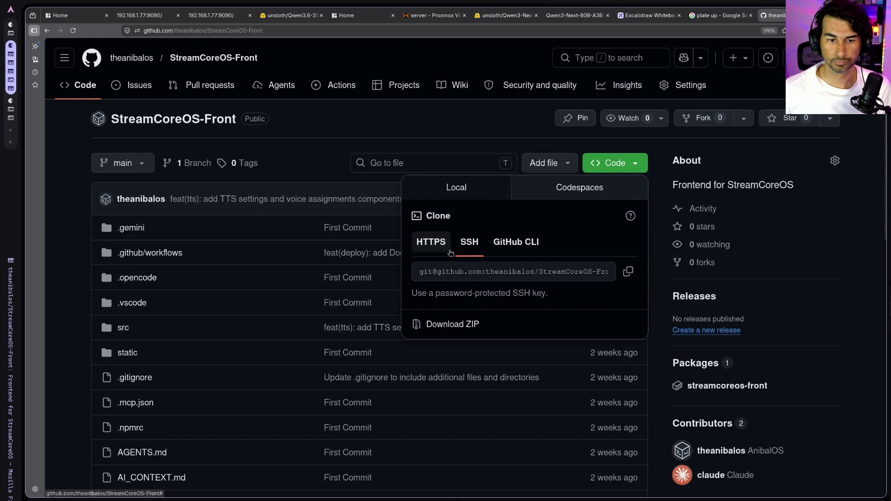
pyautogui.click(431, 242)
pyautogui.click(629, 271)
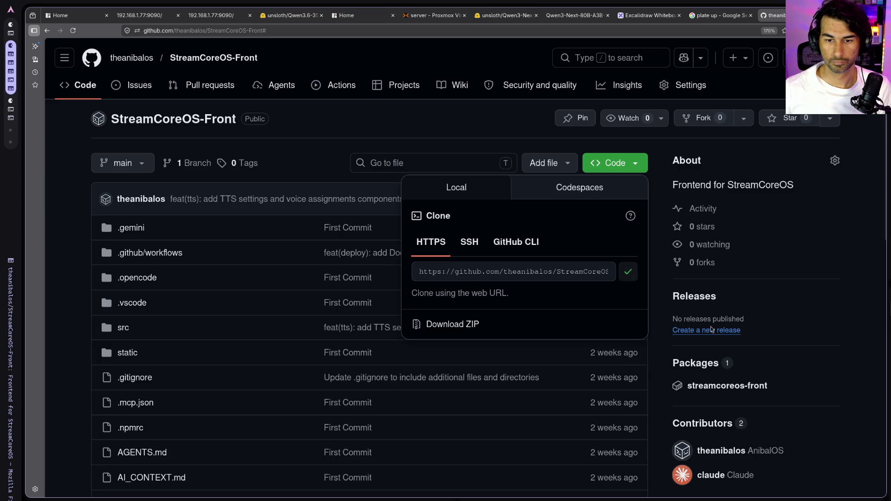
pyautogui.click(663, 313)
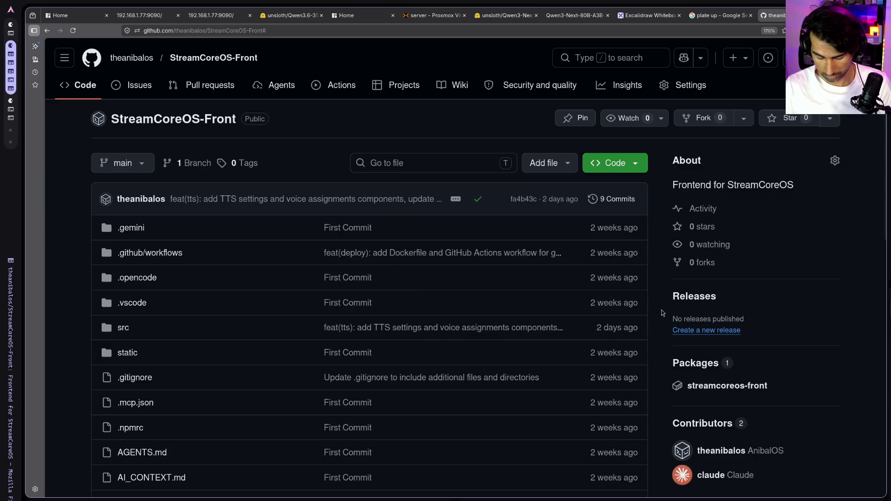
pyautogui.hotkey('alt', '3')
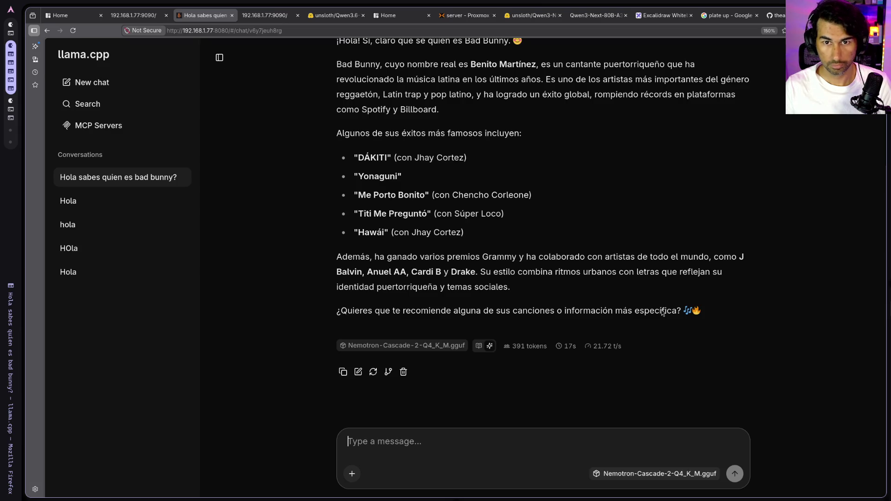
# - Clone the StreamCoreOS-Front repo with git clone in a terminal, then confirm node is not installed
pyautogui.press('super+Return')
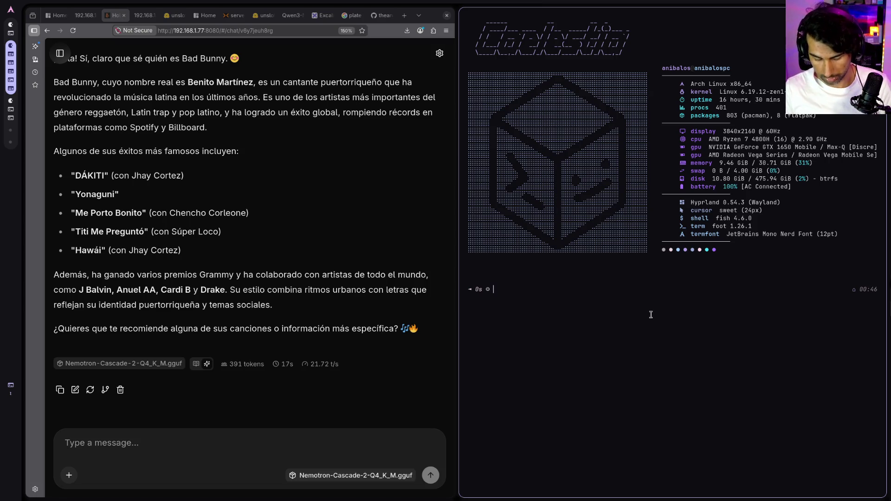
pyautogui.write('g')
pyautogui.write('it clon')
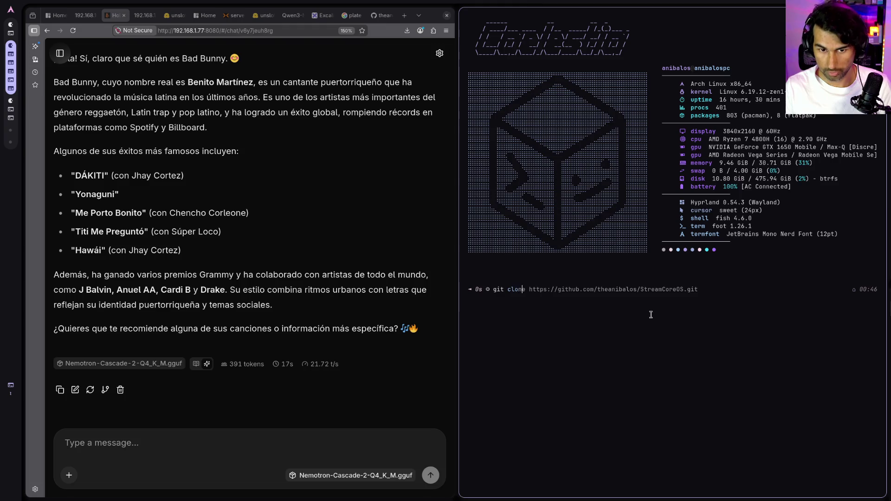
pyautogui.write(' ee')
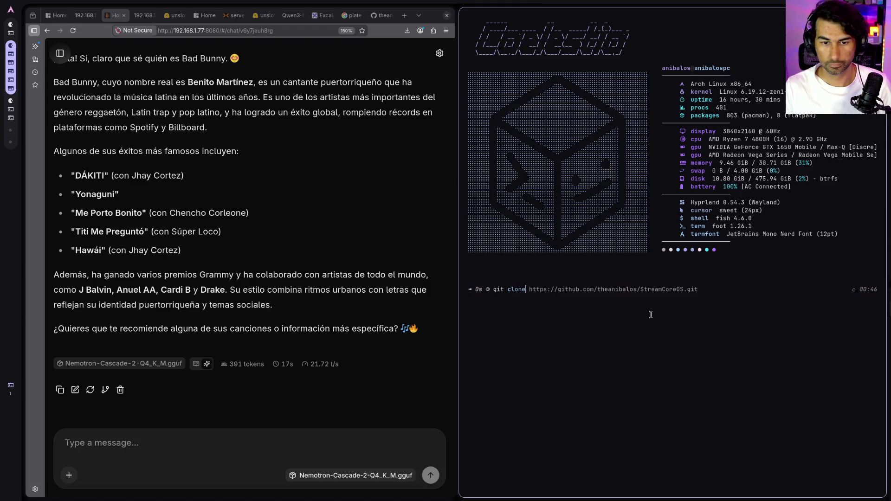
pyautogui.hotkey('ctrl', 'shift', 'v')
pyautogui.press('Left')
pyautogui.press('Left')
pyautogui.press('Left')
pyautogui.press('Return')
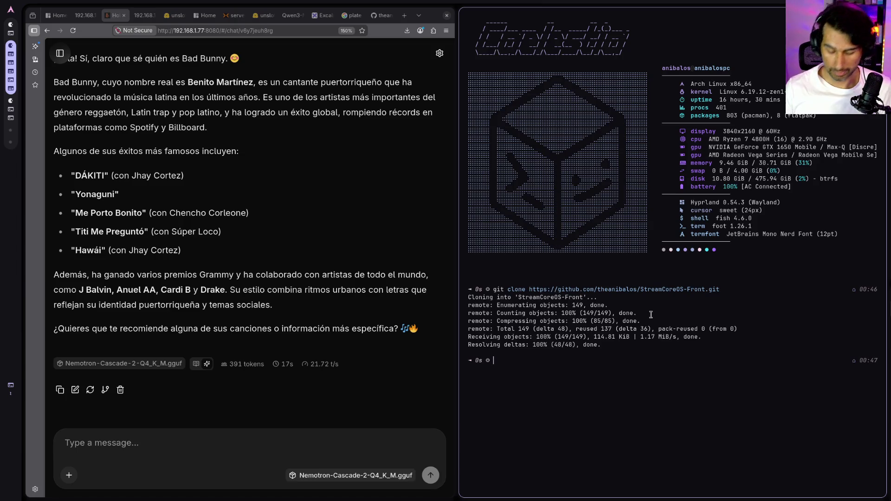
pyautogui.write('node')
pyautogui.press('Return')
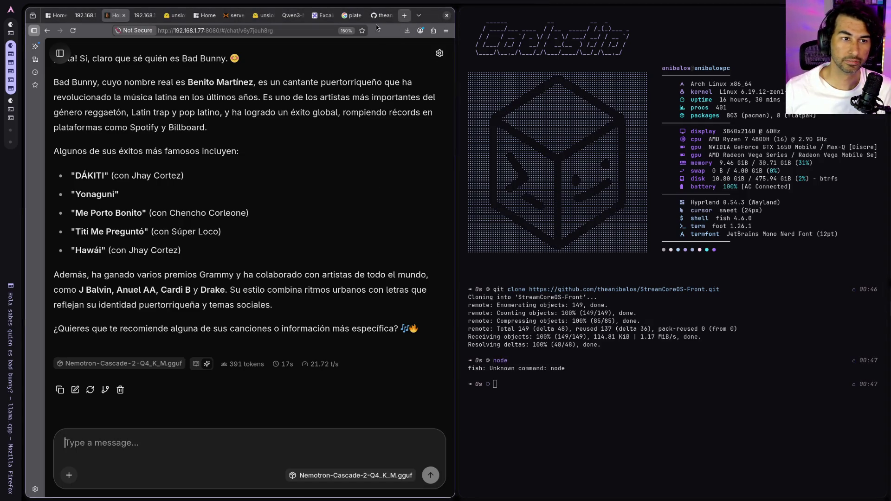
pyautogui.click(218, 438)
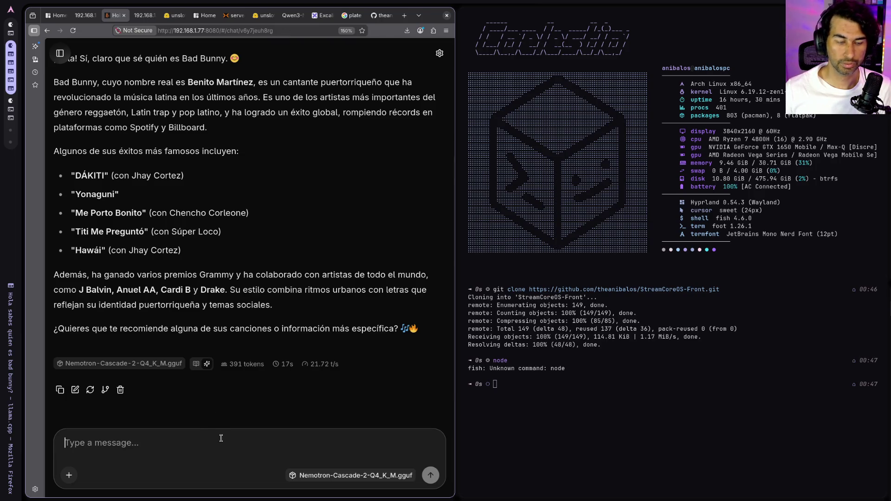
# - Ask Nemotron 'como instalo nodejs en arch', close four leftover tabs, and expand its reasoning
pyautogui.write('como inst')
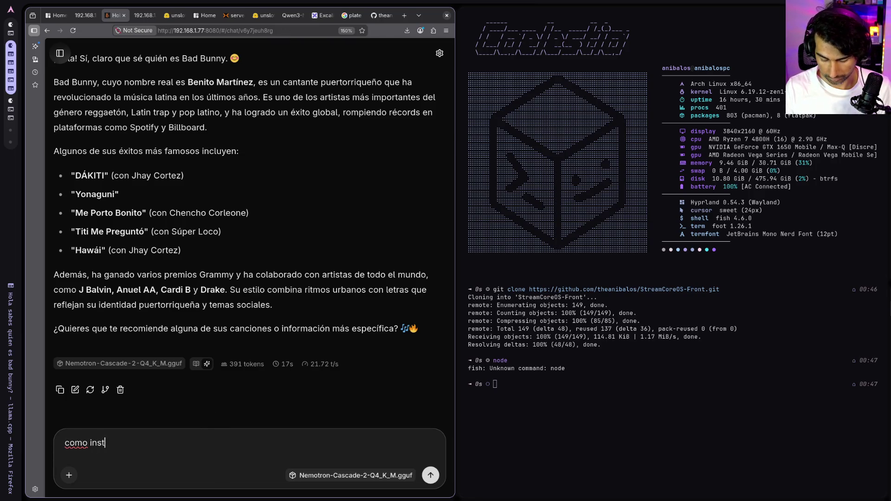
pyautogui.write('alo nodejs en arch')
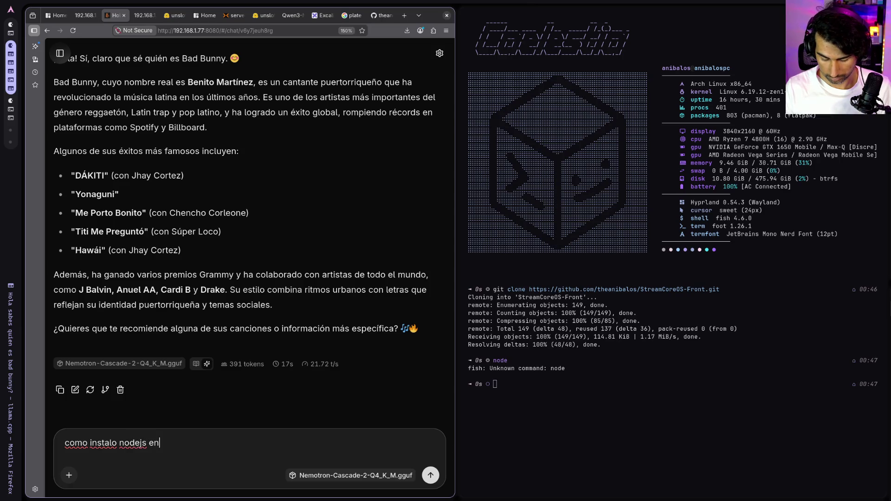
pyautogui.press('Return')
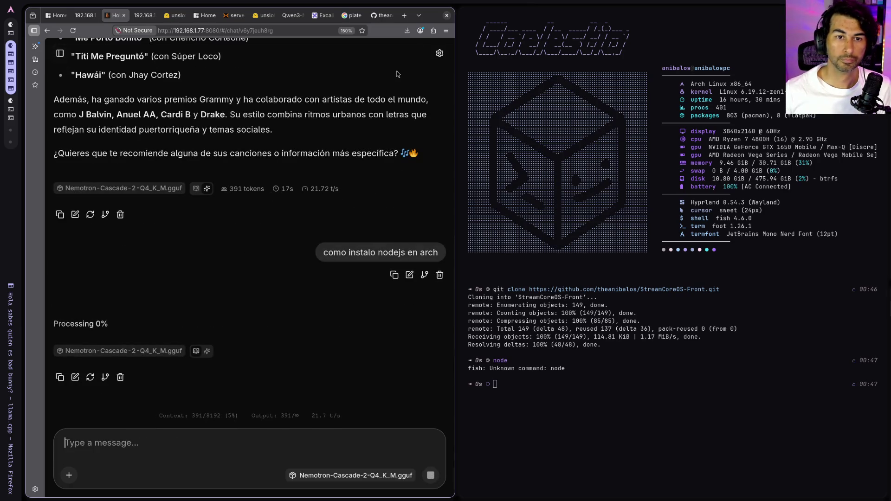
pyautogui.middleClick(381, 15)
pyautogui.middleClick(351, 16)
pyautogui.middleClick(351, 15)
pyautogui.middleClick(316, 15)
pyautogui.middleClick(284, 16)
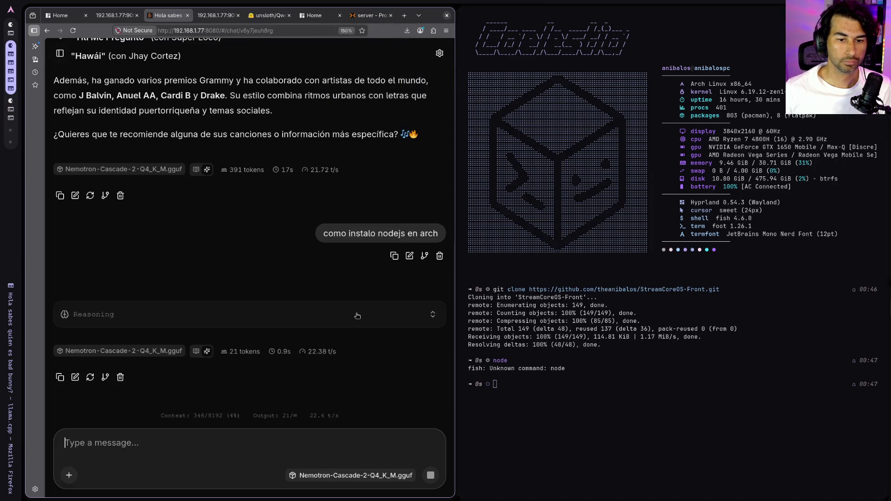
pyautogui.click(357, 315)
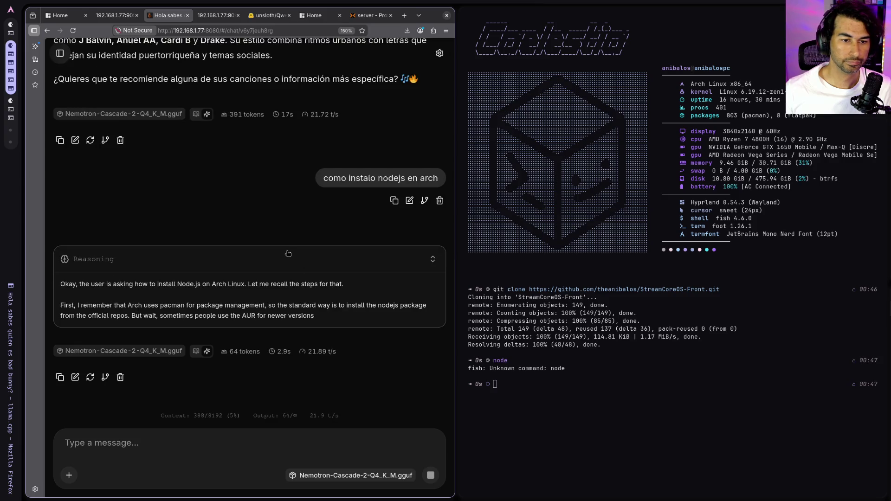
pyautogui.click(405, 17)
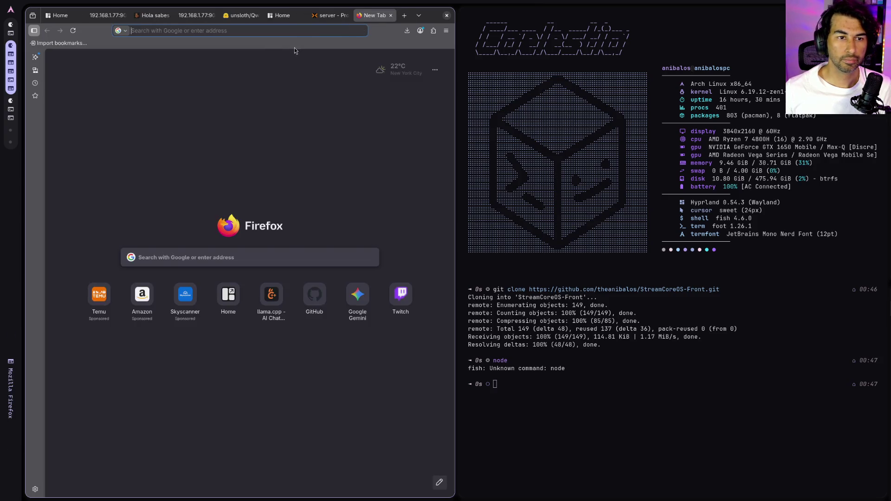
# - Search 'nodejs en arch', read the enlarged Node.js ArchWiki article, then close it
pyautogui.click(292, 29)
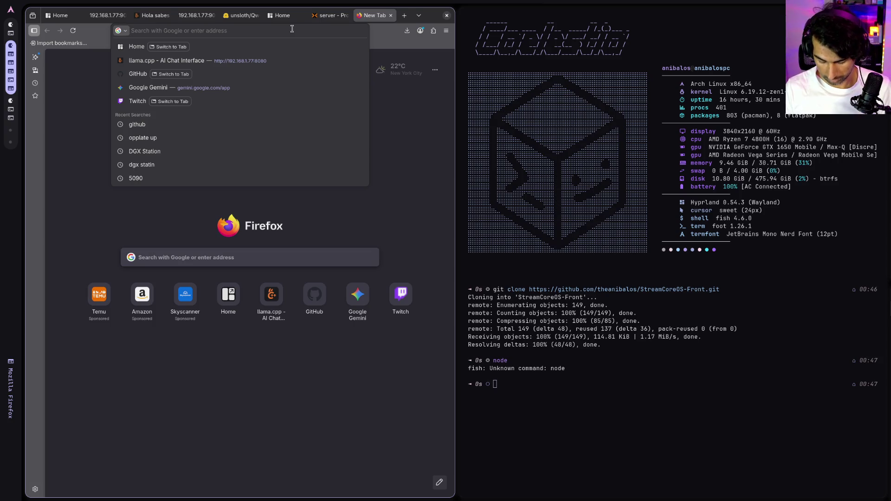
pyautogui.write('nodejs en arch')
pyautogui.press('Return')
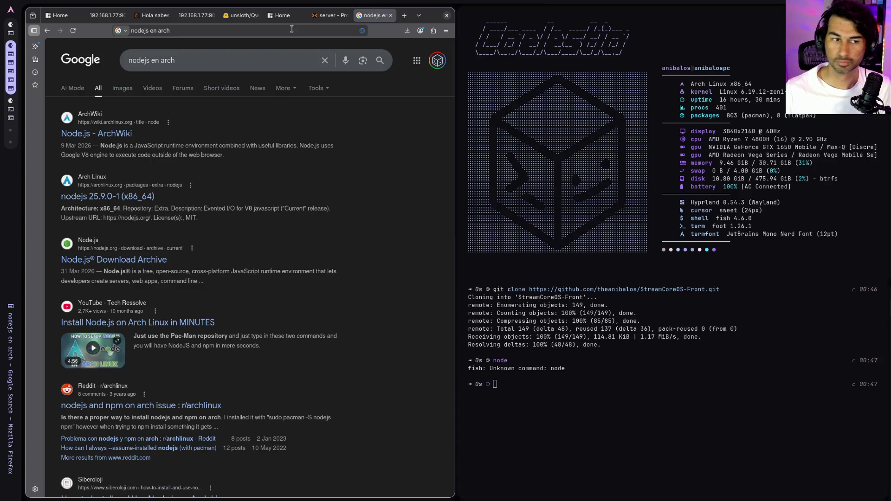
pyautogui.click(93, 134)
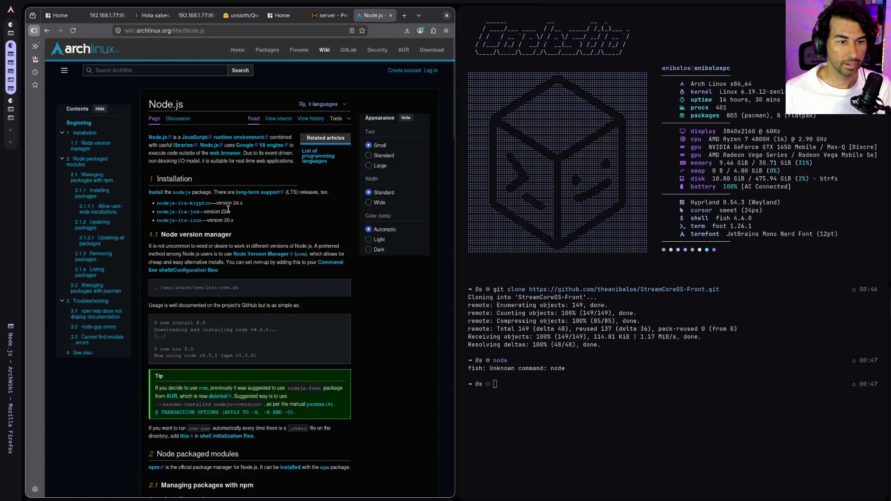
pyautogui.hotkey('ctrl', '+')
pyautogui.hotkey('ctrl', '+')
pyautogui.hotkey('ctrl', '+')
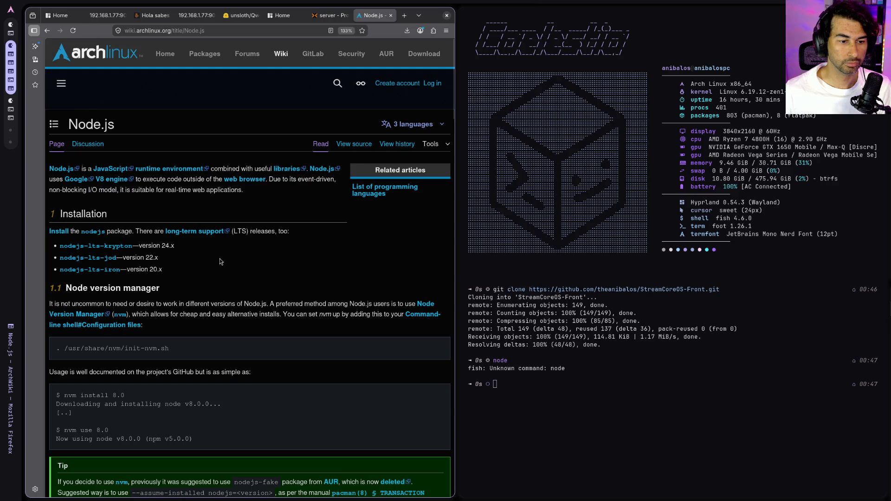
pyautogui.scroll(-2, 221, 262)
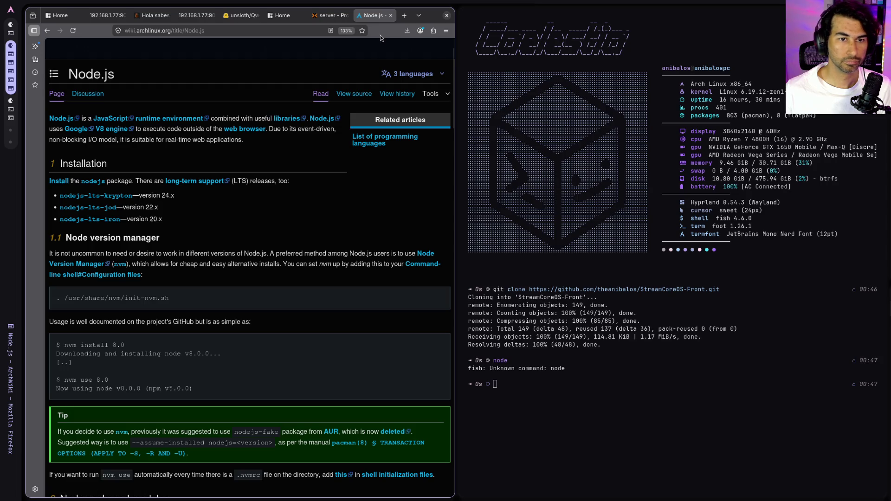
pyautogui.middleClick(383, 20)
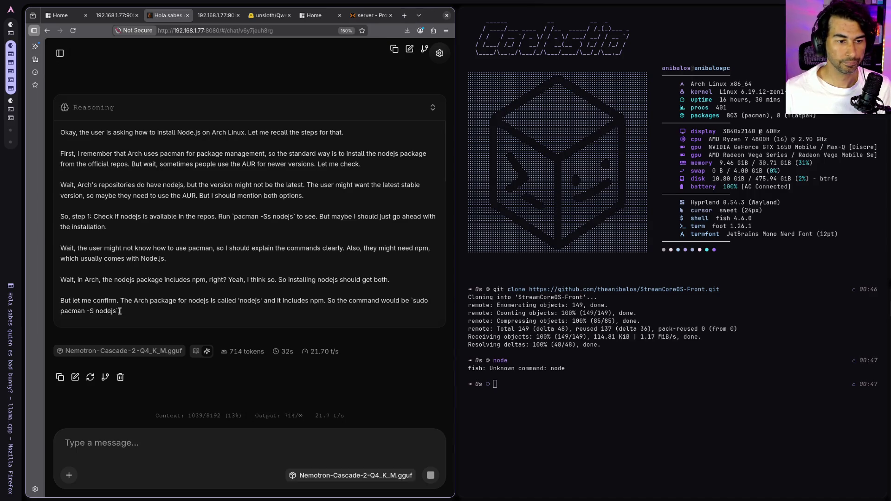
pyautogui.scroll(-10, 188, 318)
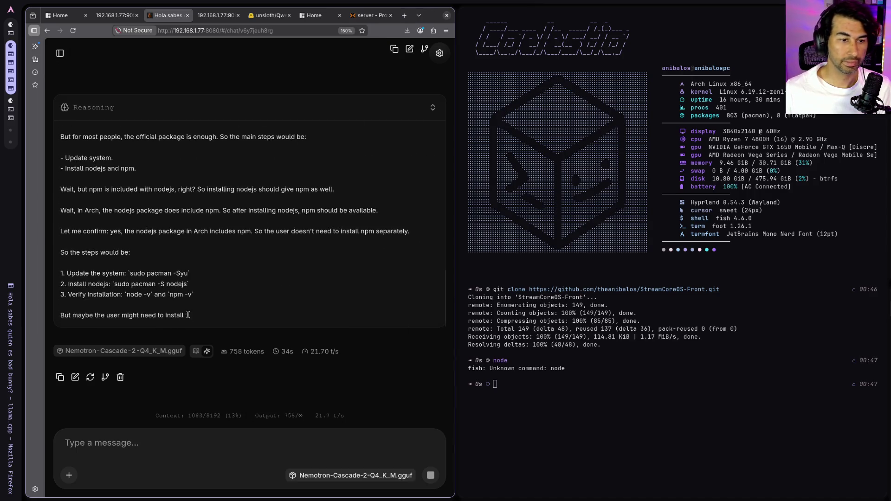
# - Search the web for 'claude' in a new tab
pyautogui.click(405, 16)
pyautogui.write('claude')
pyautogui.press('Return')
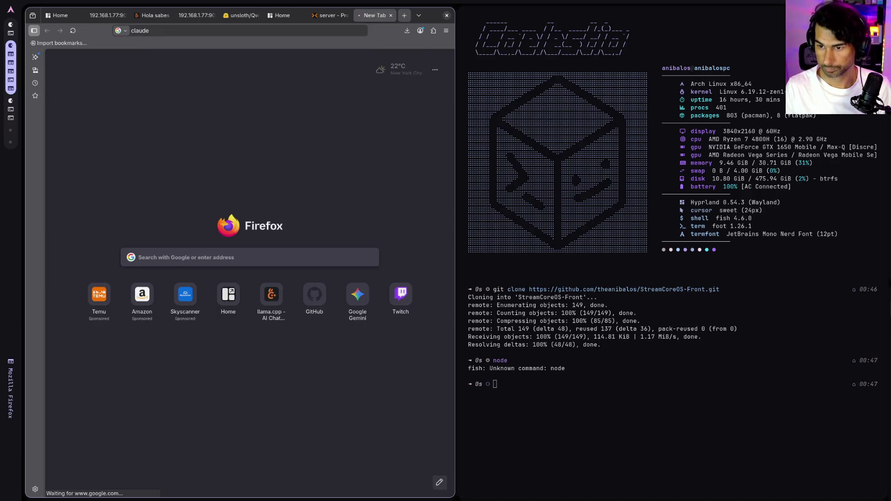
# - Open claude.ai and ask 'como instalo nodejs en arch'
pyautogui.click(80, 139)
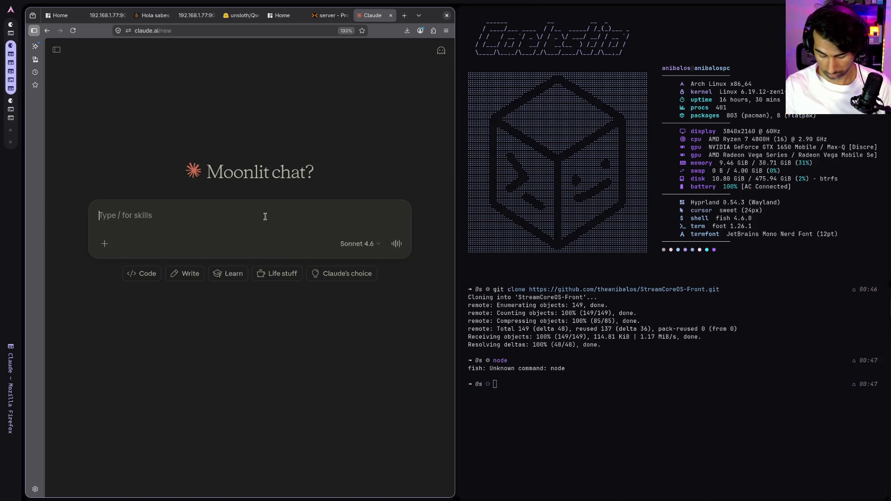
pyautogui.write('como insta')
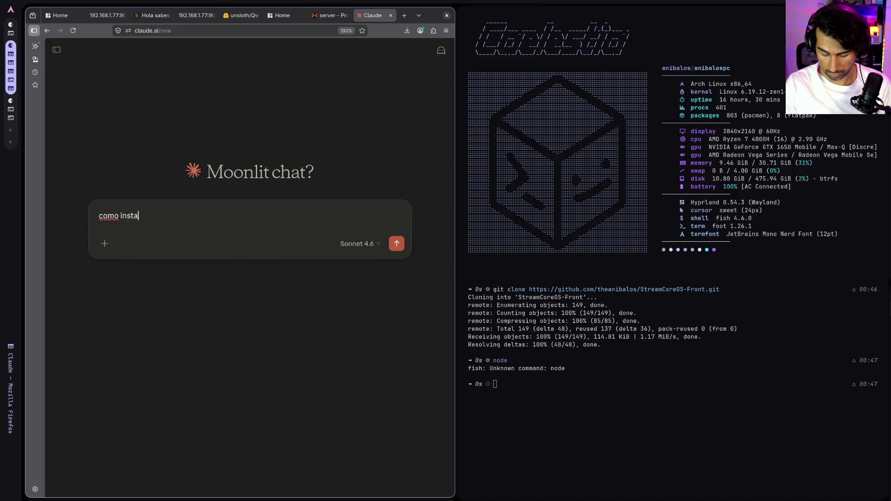
pyautogui.write('lo nodejs en arch')
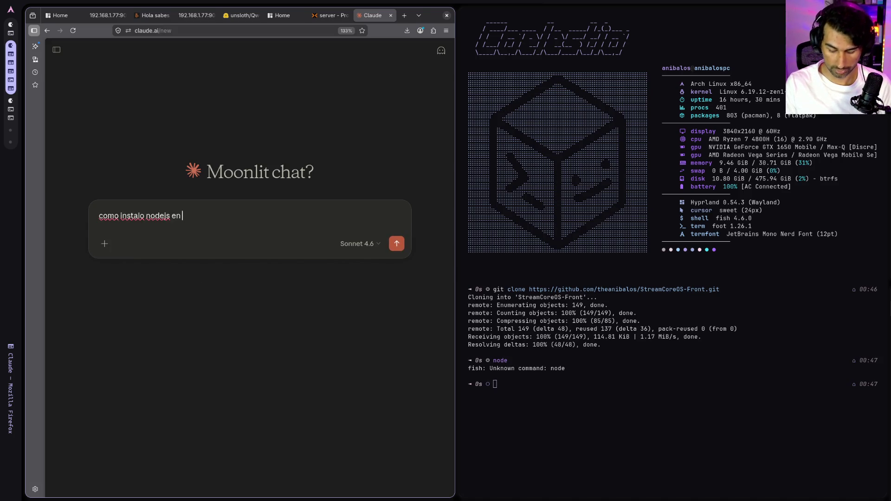
pyautogui.press('Return')
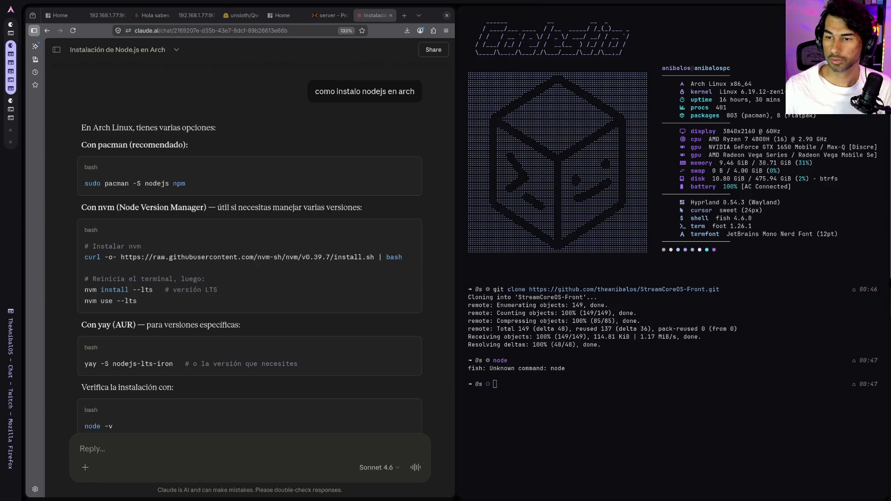
# - Follow up with 'con fnm', correcting the misspelled 'nfm' and resubmitting
pyautogui.click(345, 452)
pyautogui.write('con nfm')
pyautogui.press('Return')
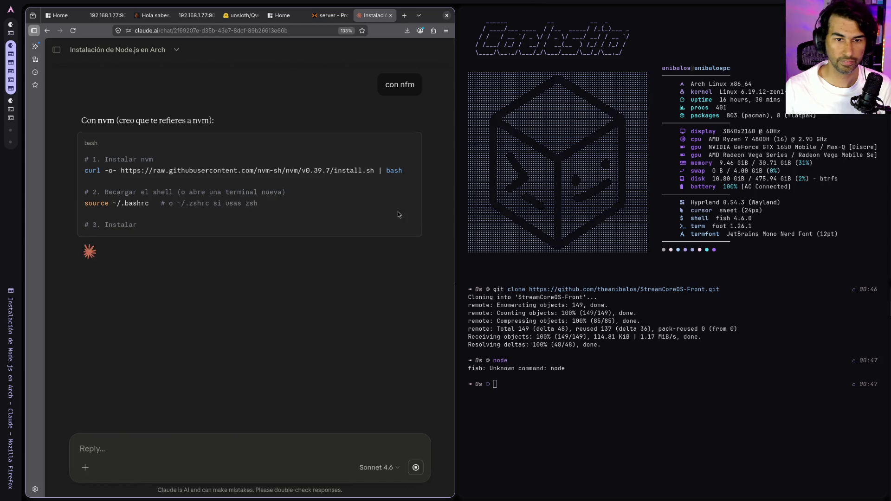
pyautogui.click(399, 105)
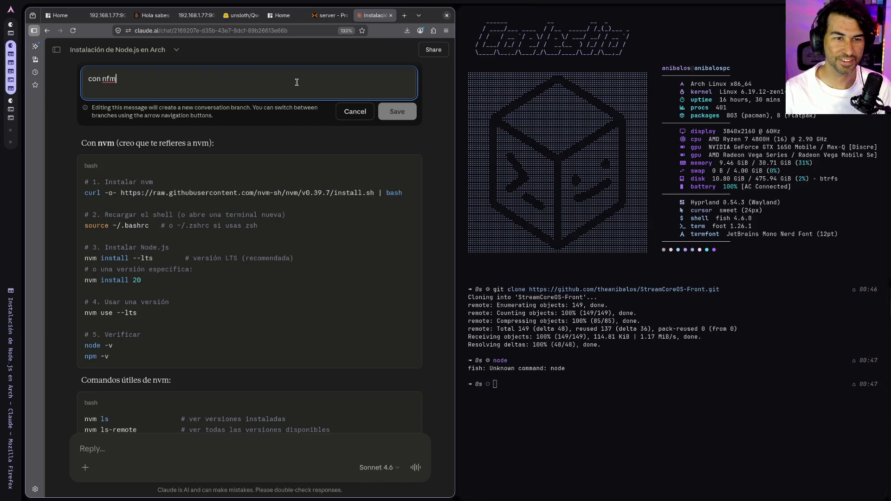
pyautogui.press('BackSpace')
pyautogui.press('BackSpace')
pyautogui.press('BackSpace')
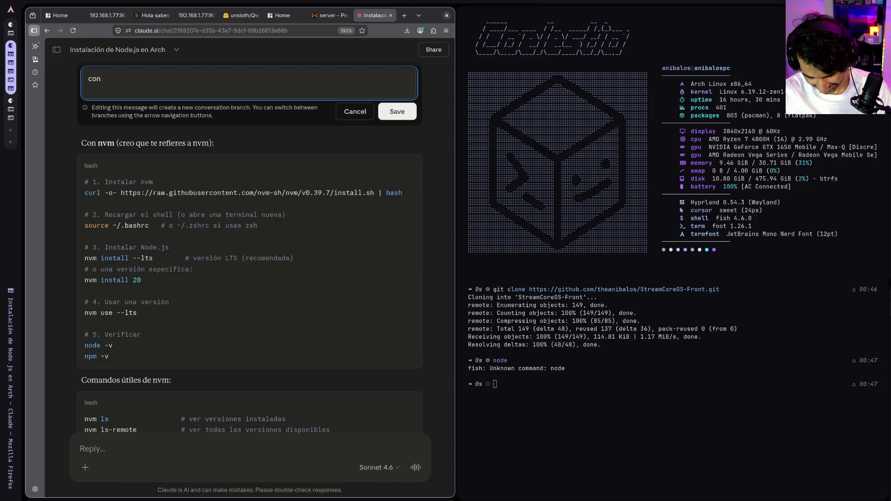
pyautogui.write(' fnm')
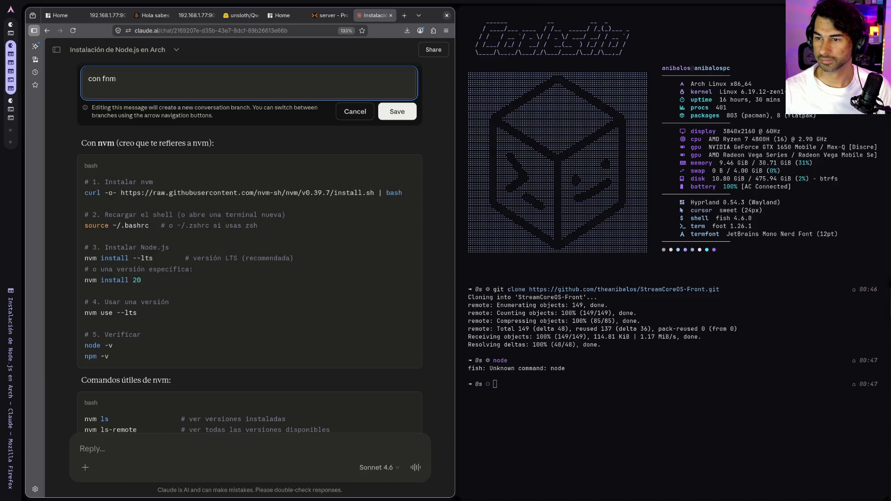
pyautogui.press('Return')
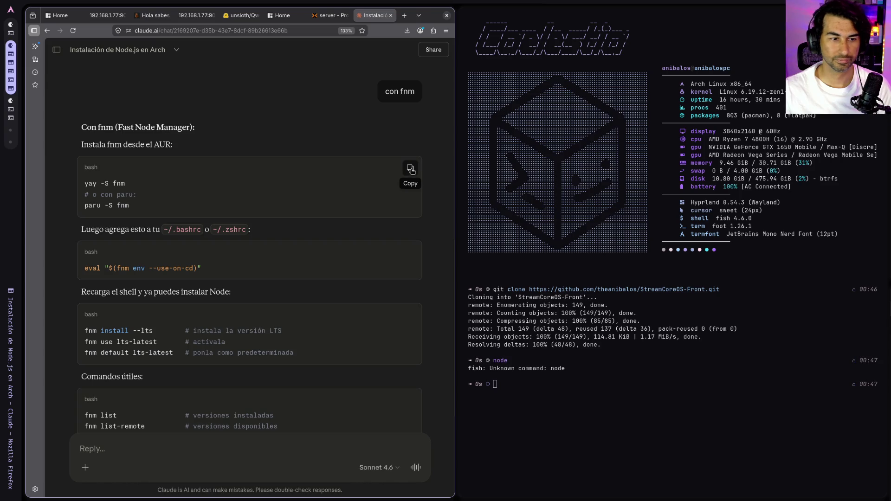
pyautogui.moveTo(130, 206); pyautogui.dragTo(83, 207)
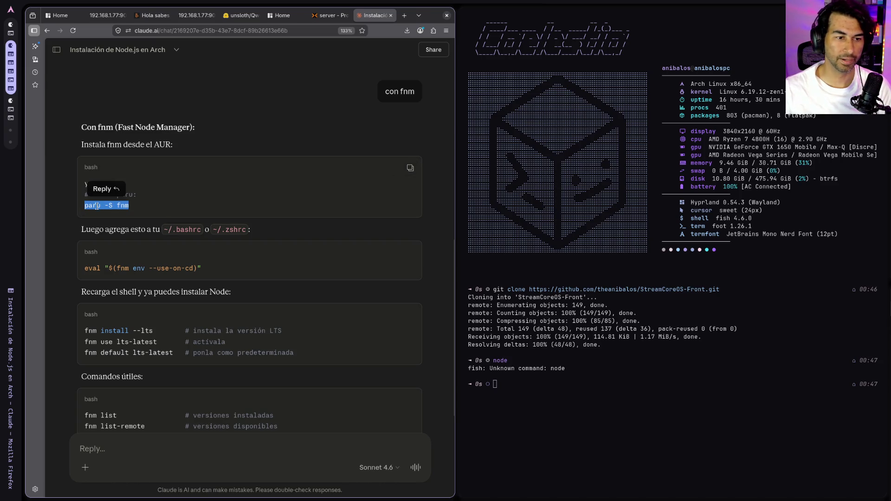
# - Install fnm in the terminal with 'paru -S fnm', confirming with Y
pyautogui.middleClick(568, 363)
pyautogui.press('Return')
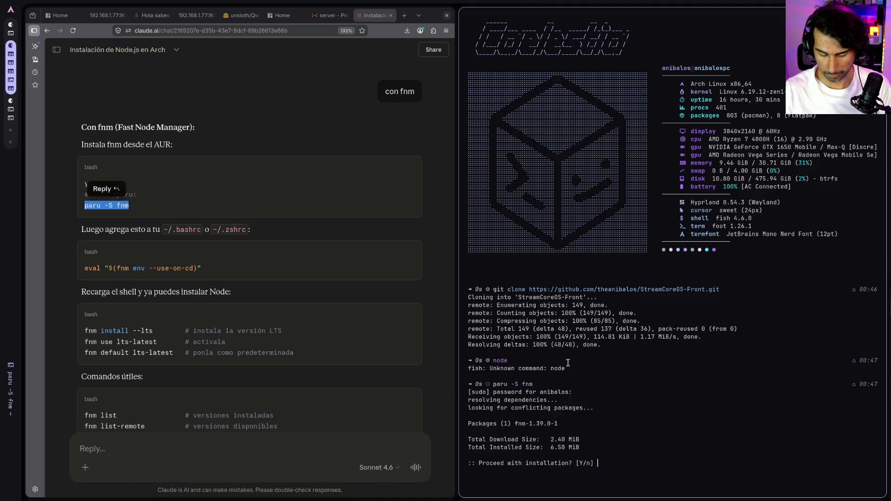
pyautogui.write('Y')
pyautogui.press('Return')
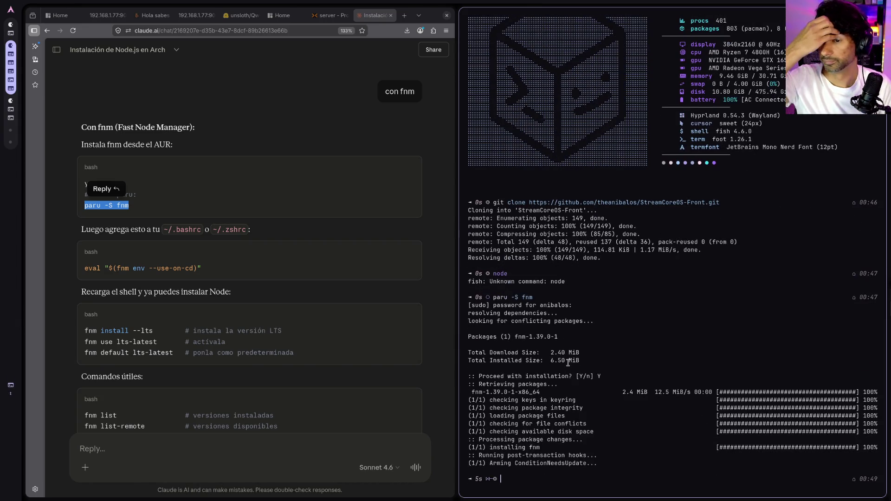
# - Load the fnm environment and install Node v24.15.0 LTS as the default version
pyautogui.hotkey('ctrl', 'l')
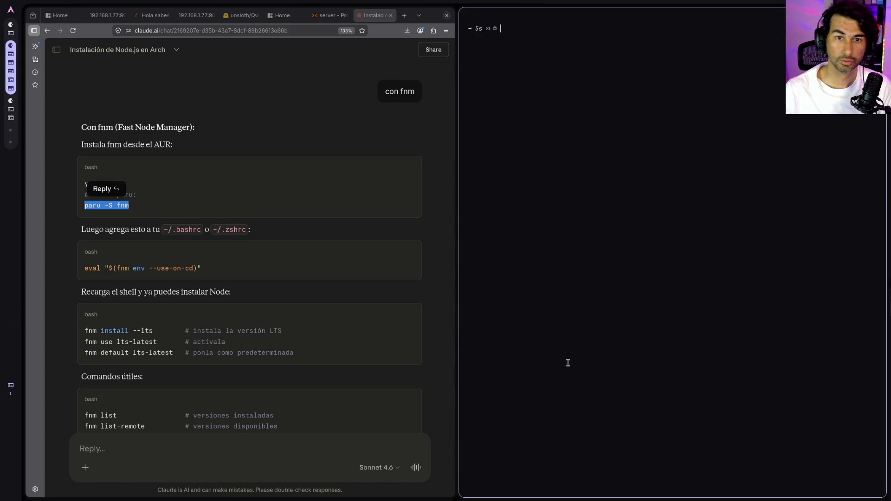
pyautogui.click(407, 254)
pyautogui.hotkey('ctrl', 'shift', 'v')
pyautogui.press('Return')
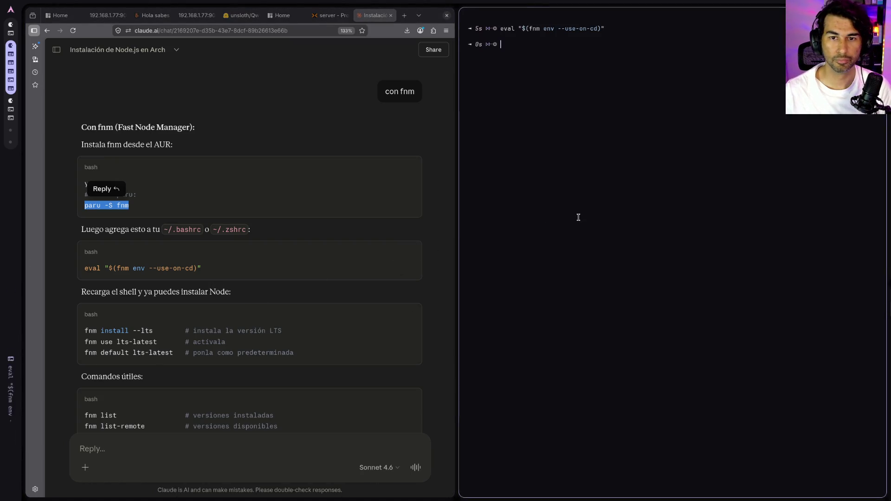
pyautogui.click(409, 317)
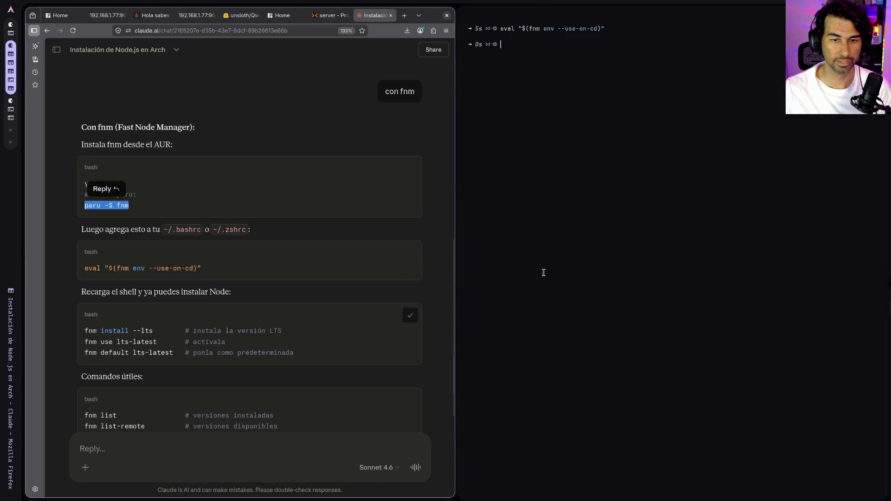
pyautogui.hotkey('ctrl', 'shift', 'v')
pyautogui.press('Return')
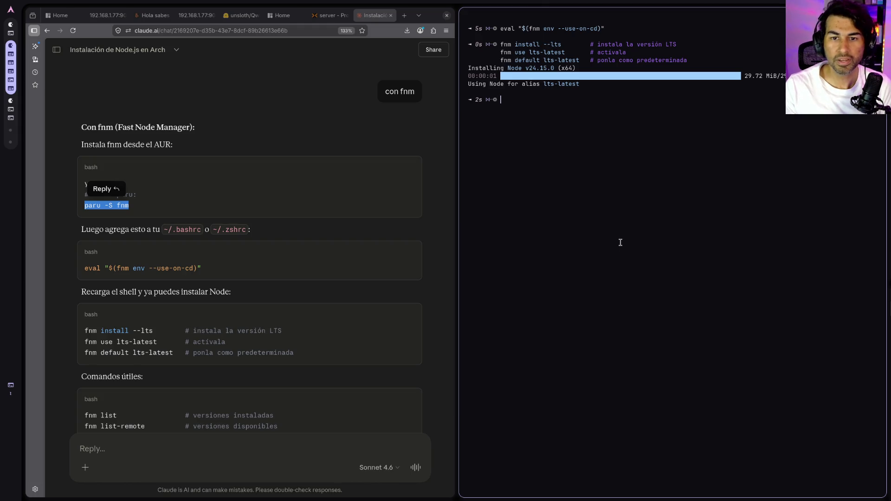
pyautogui.click(405, 17)
# - Search 'opencode', open opencode.ai, and copy its curl install command
pyautogui.write('opencode')
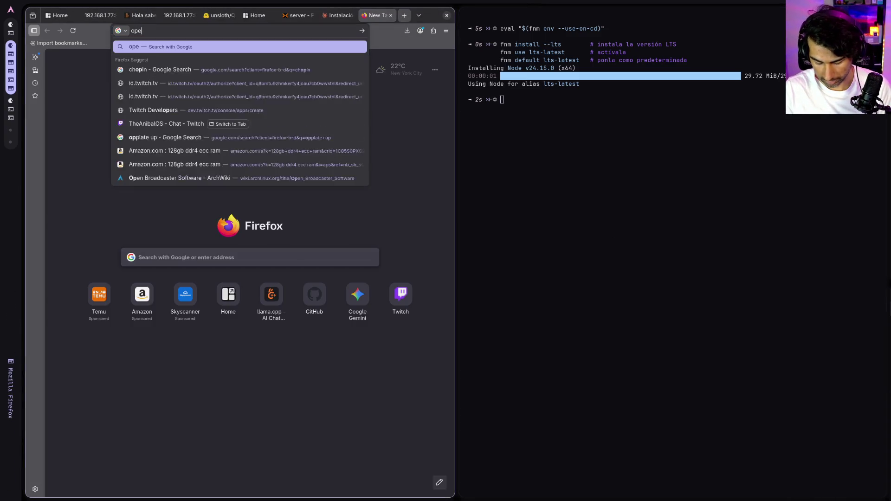
pyautogui.press('Return')
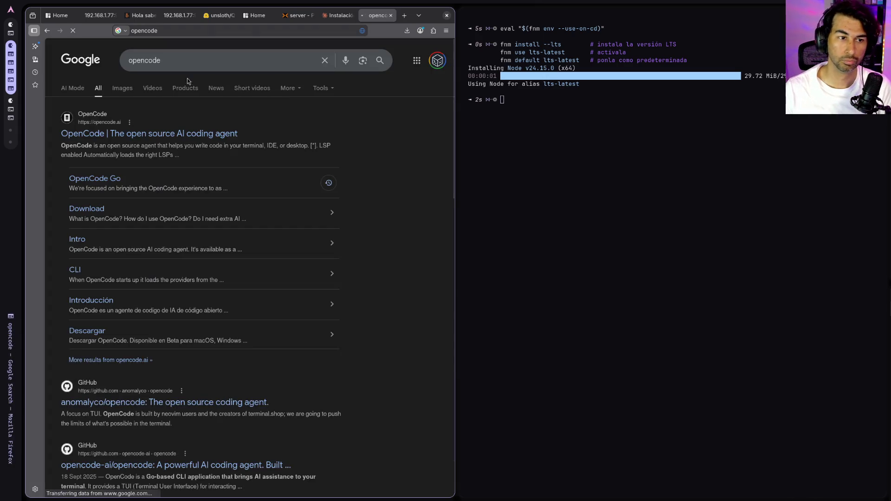
pyautogui.click(133, 134)
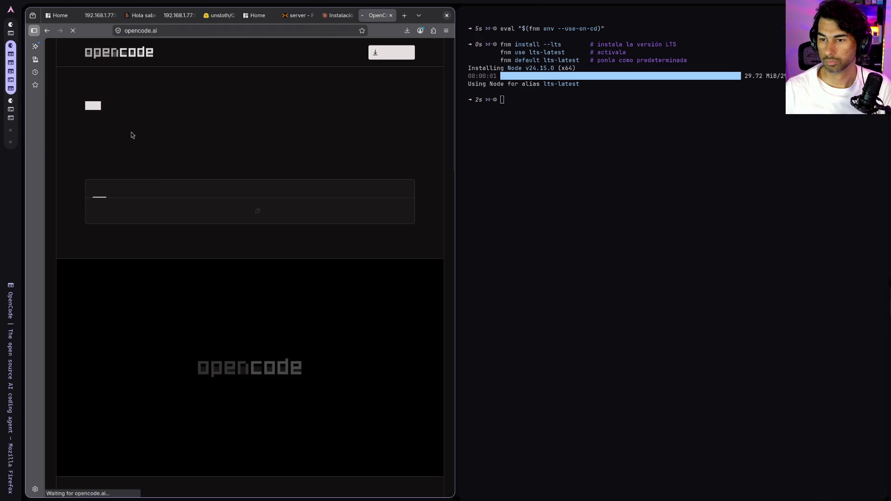
pyautogui.click(259, 214)
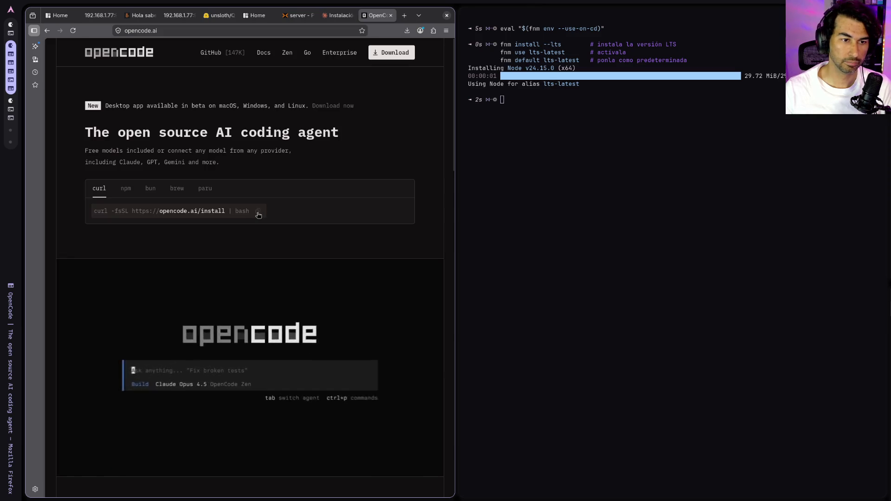
# - Run the OpenCode install script in the terminal, downloading version 1.14.20
pyautogui.click(637, 202)
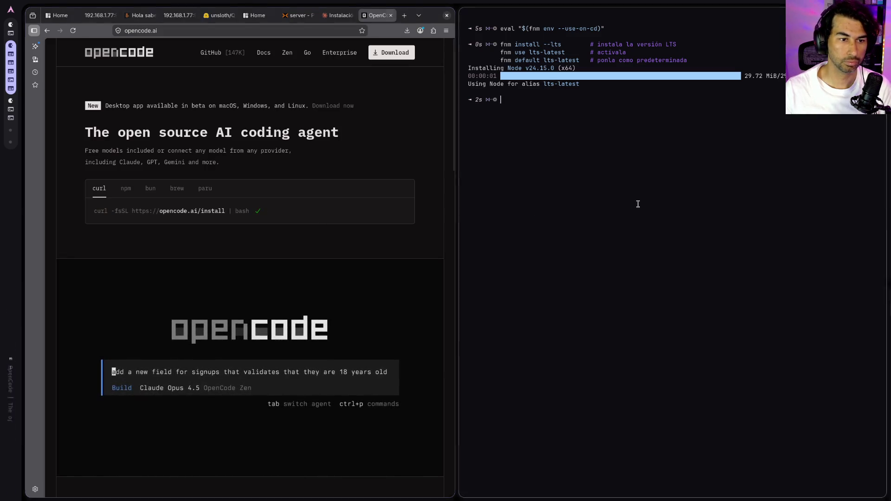
pyautogui.hotkey('ctrl', 'shift', 'v')
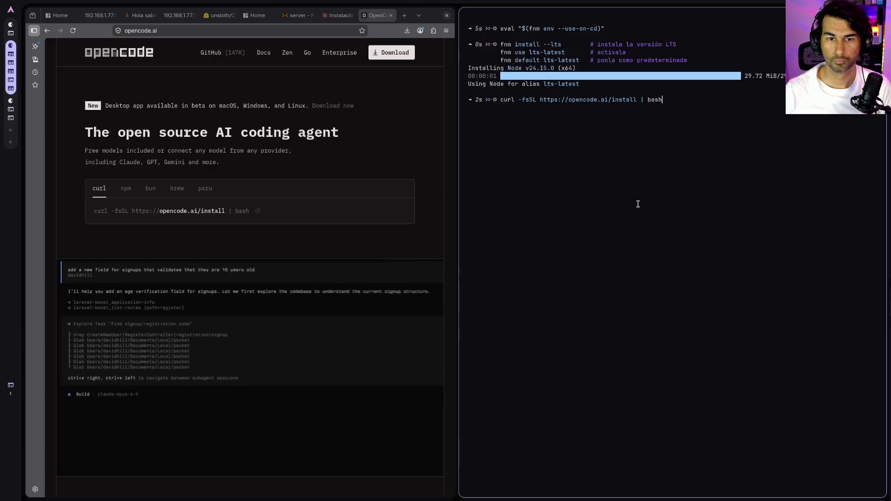
pyautogui.press('Return')
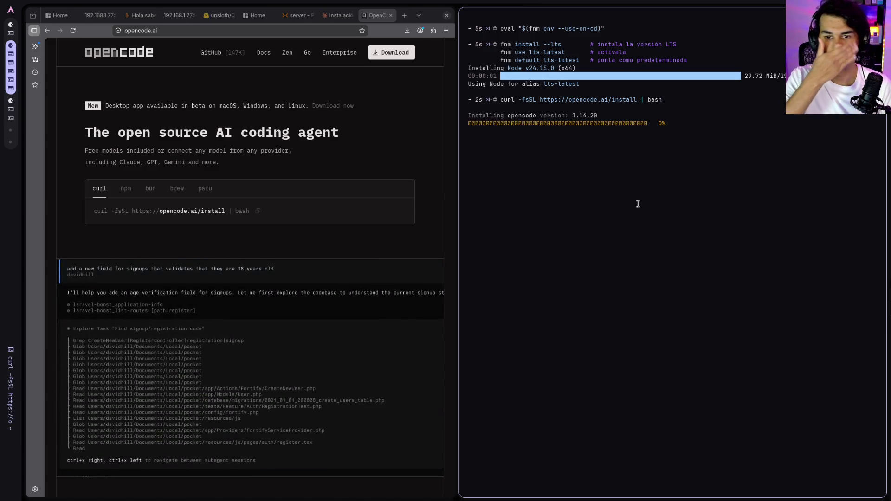
pyautogui.click(338, 16)
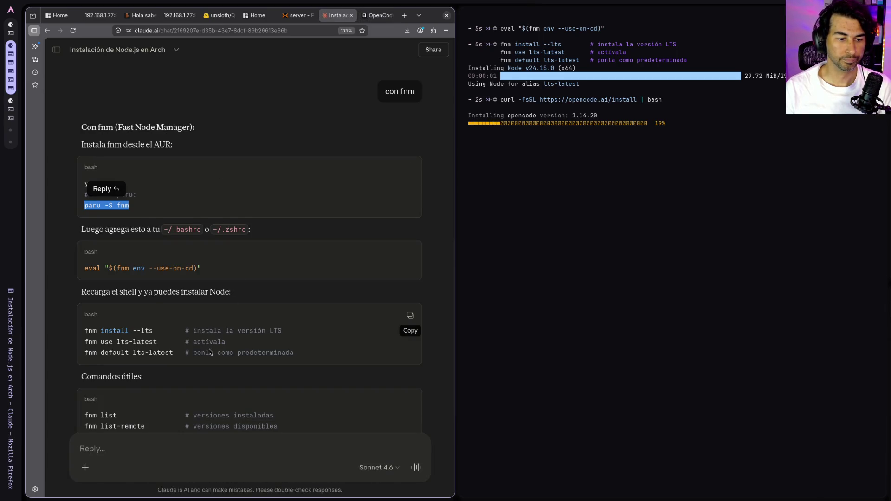
pyautogui.scroll(-2, 212, 342)
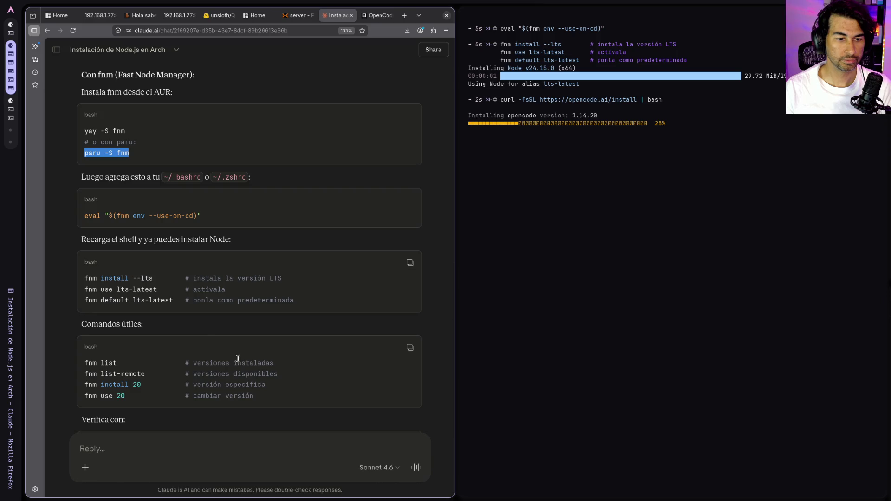
pyautogui.click(618, 135)
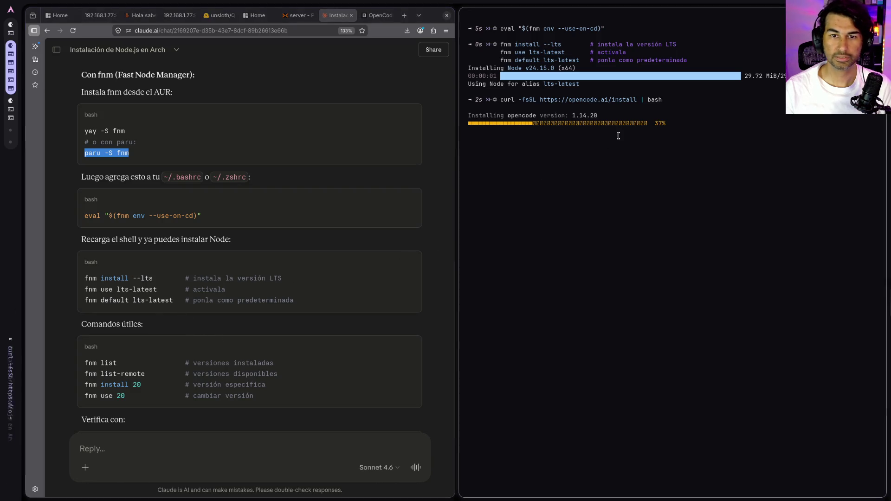
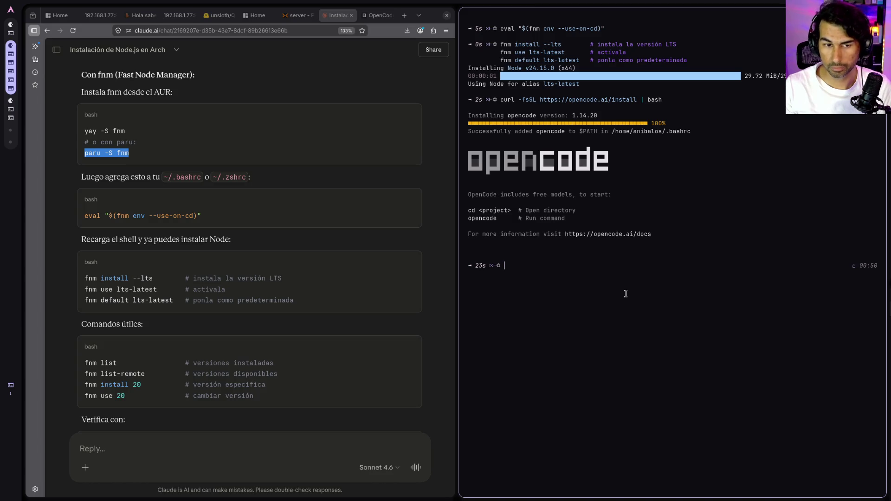
# - Run Claude's fnm commands to install Node v24.15.0 LTS and make it the default
pyautogui.click(408, 262)
pyautogui.hotkey('ctrl', 'shift', 'v')
pyautogui.press('Return')
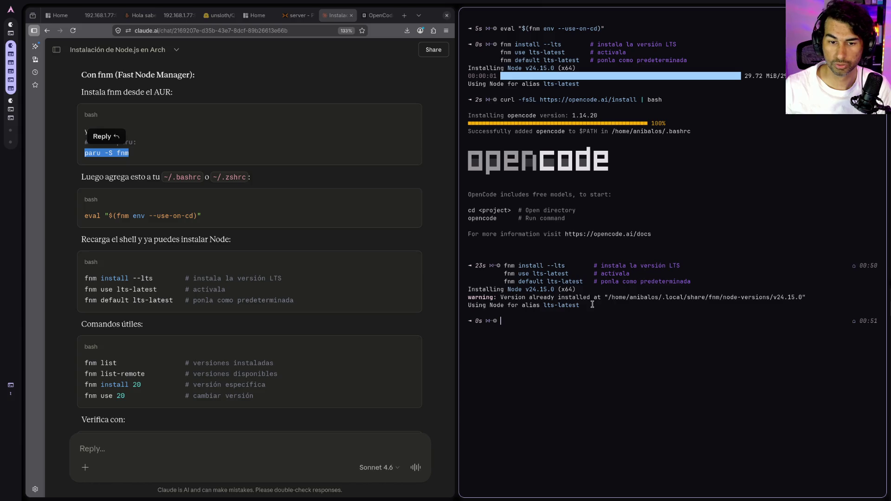
# - Confirm Node starts by opening the node shell and exiting back to the prompt
pyautogui.hotkey('ctrl', 'l')
pyautogui.write('node')
pyautogui.press('Return')
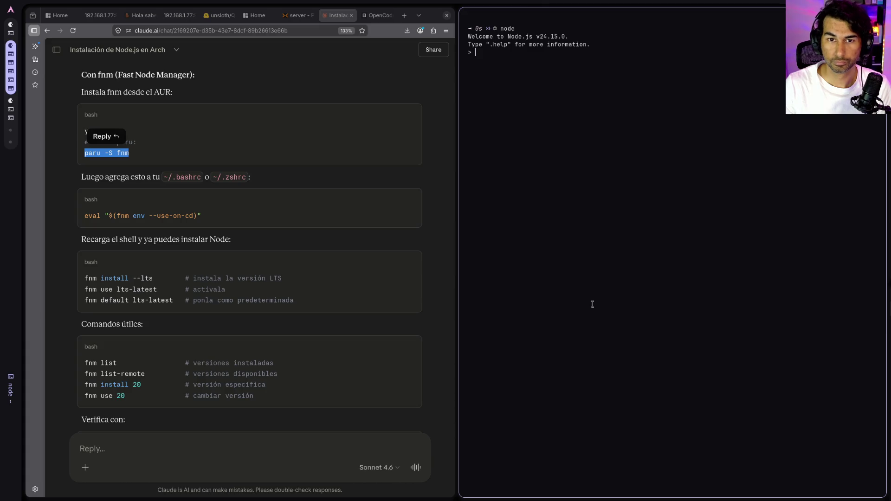
pyautogui.write('exit')
pyautogui.press('Return')
pyautogui.hotkey('ctrl', 'c')
pyautogui.hotkey('ctrl', 'c')
# - Clear the screen and Tab-complete a cd into the StreamCoreOS-Front folder
pyautogui.hotkey('ctrl', 'l')
pyautogui.write('cd St')
pyautogui.press('Tab')
pyautogui.press('Tab')
pyautogui.press('Tab')
pyautogui.press('Return')
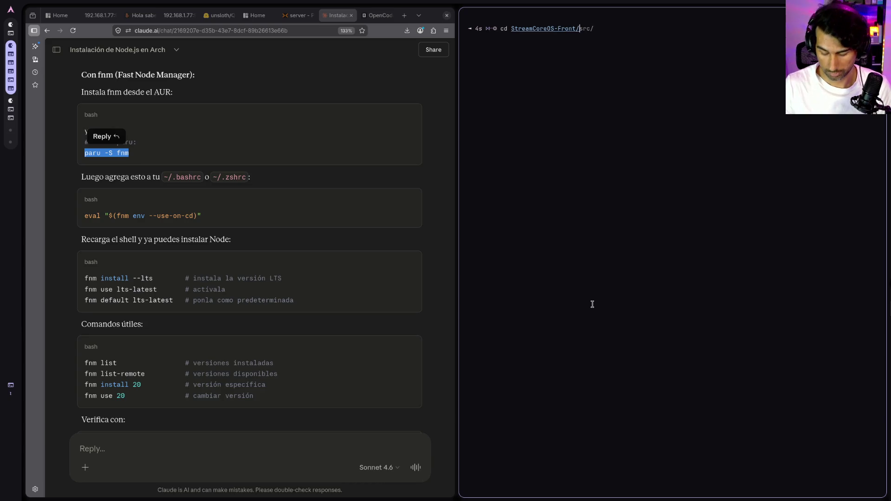
# - Enter StreamCoreOS-Front and list its files
pyautogui.press('Return')
pyautogui.write('ls')
pyautogui.press('Return')
pyautogui.hotkey('ctrl', 'l')
pyautogui.press('Return')
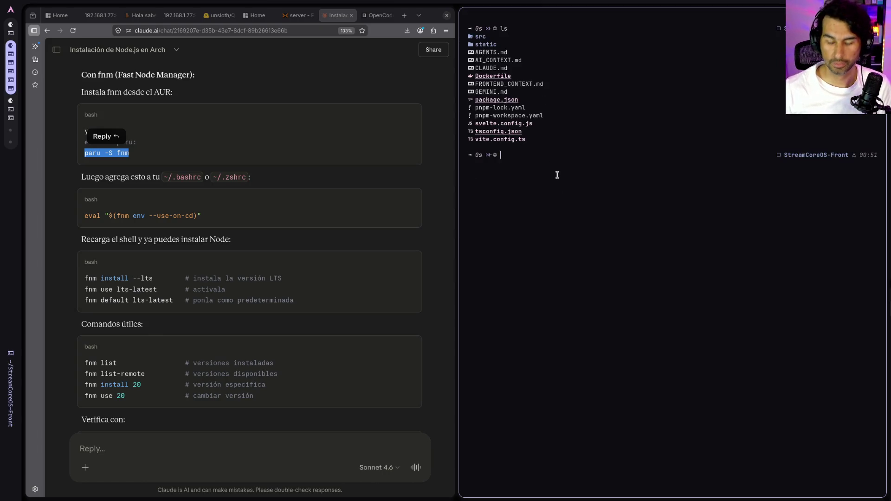
# - Try npm run dev, which fails with 'vite: command not found', then start and cancel npm install
pyautogui.write('npm run dev')
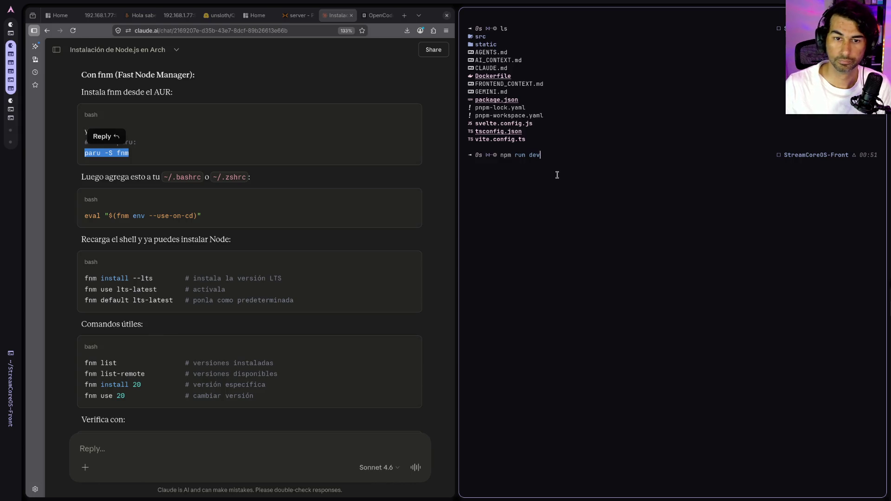
pyautogui.press('Return')
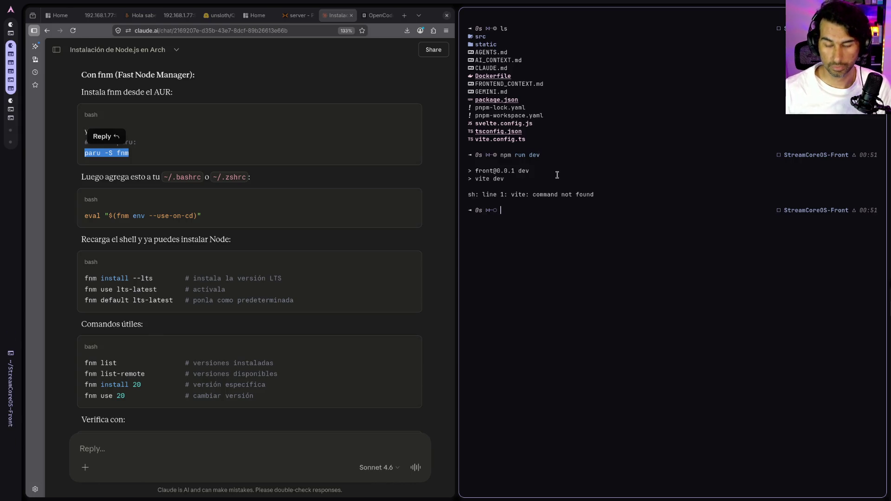
pyautogui.write('npm install')
pyautogui.press('Return')
pyautogui.hotkey('ctrl', 'c')
# - Try pnpm install, which fails because pnpm is an unknown command
pyautogui.write('pnpm ')
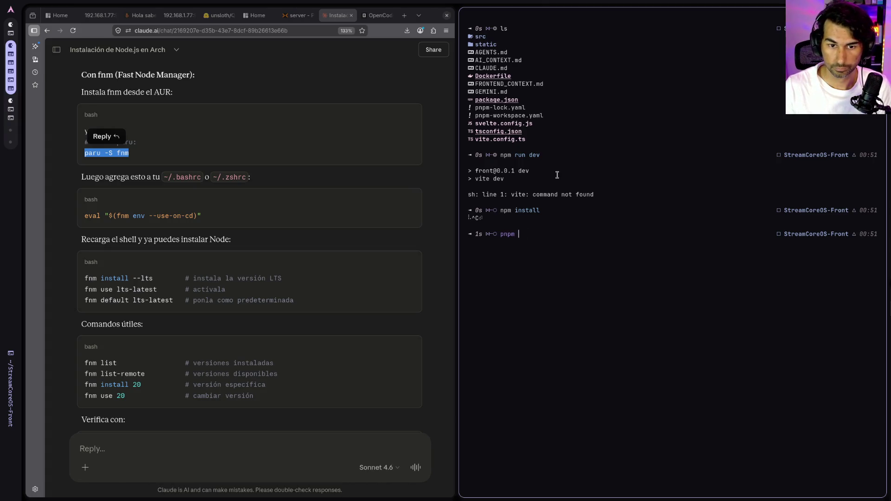
pyautogui.write('install')
pyautogui.press('Return')
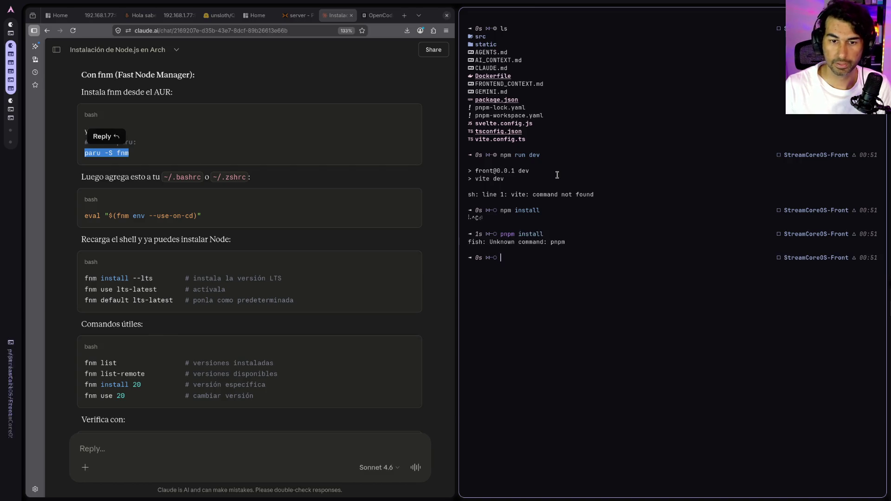
pyautogui.click(188, 438)
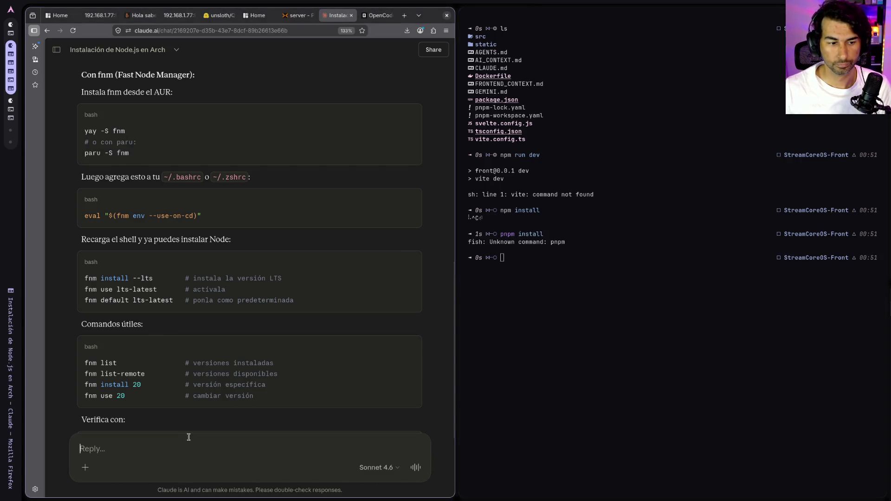
# - Ask Claude 'y como instalo pnpm' and install pnpm globally with npm install -g pnpm
pyautogui.write('y como insta')
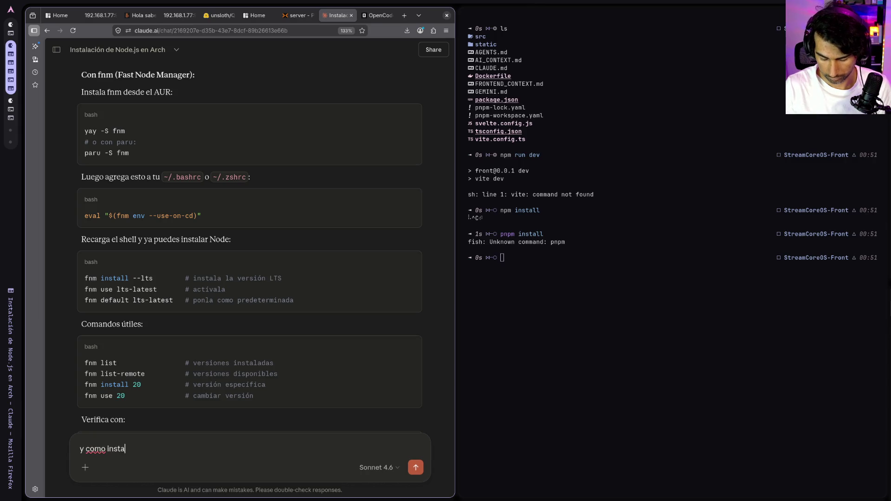
pyautogui.write('lo pnpm')
pyautogui.press('Return')
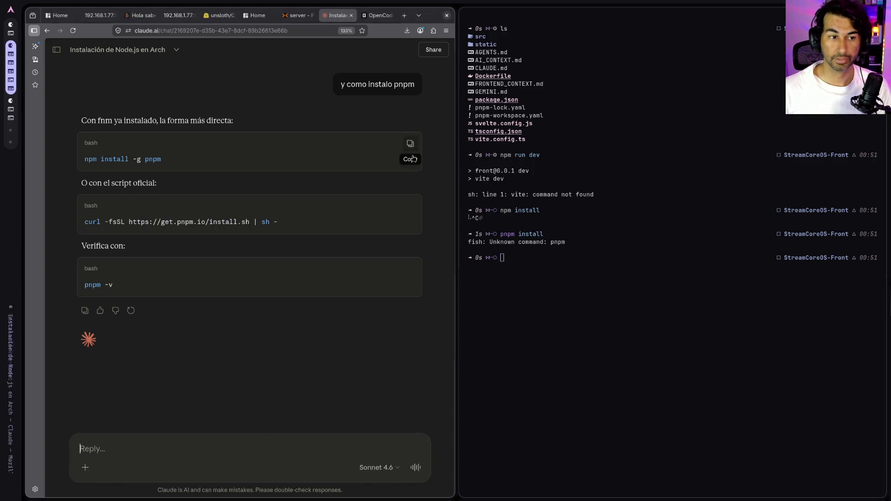
pyautogui.click(408, 144)
pyautogui.hotkey('ctrl', 'shift', 'v')
pyautogui.press('Return')
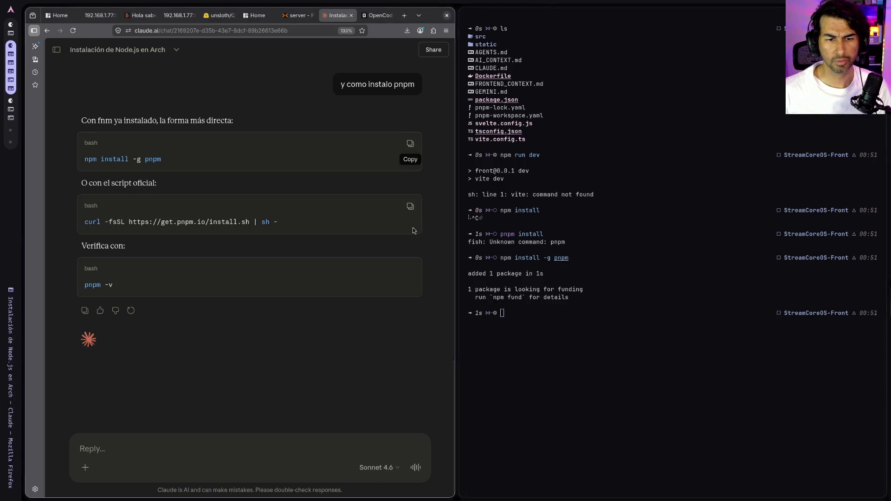
# - Run the official pnpm curl install script, installing pnpm 10.33.0
pyautogui.click(410, 204)
pyautogui.hotkey('ctrl', 'shift', 'v')
pyautogui.press('Return')
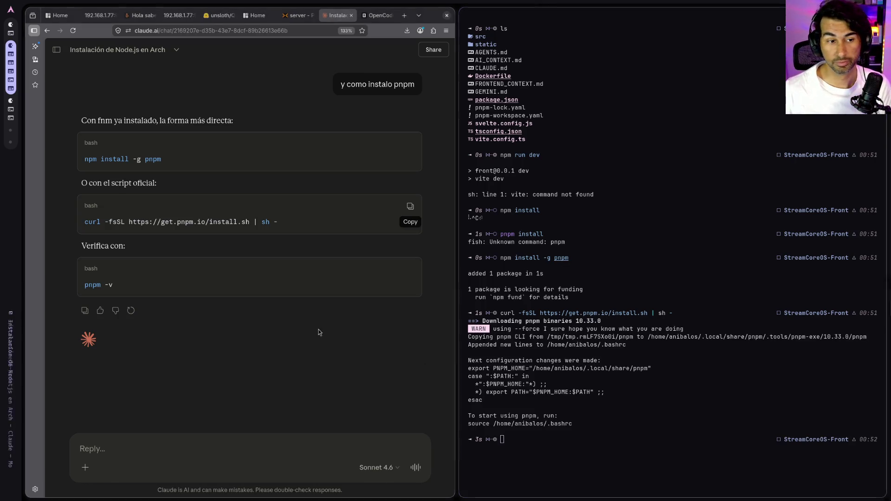
# - Confirm pnpm 10.33.0 is available with pnpm -v
pyautogui.click(409, 269)
pyautogui.click(607, 380)
pyautogui.hotkey('ctrl', 'shift', 'v')
pyautogui.press('Return')
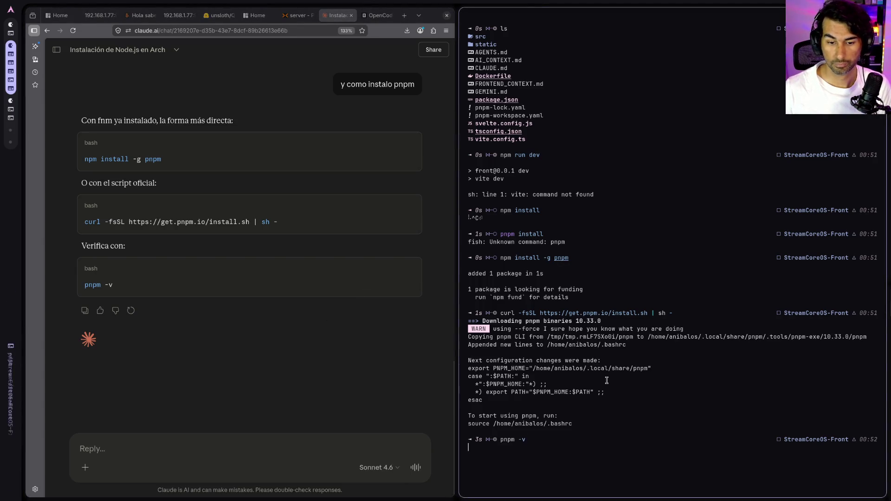
pyautogui.hotkey('ctrl', 'l')
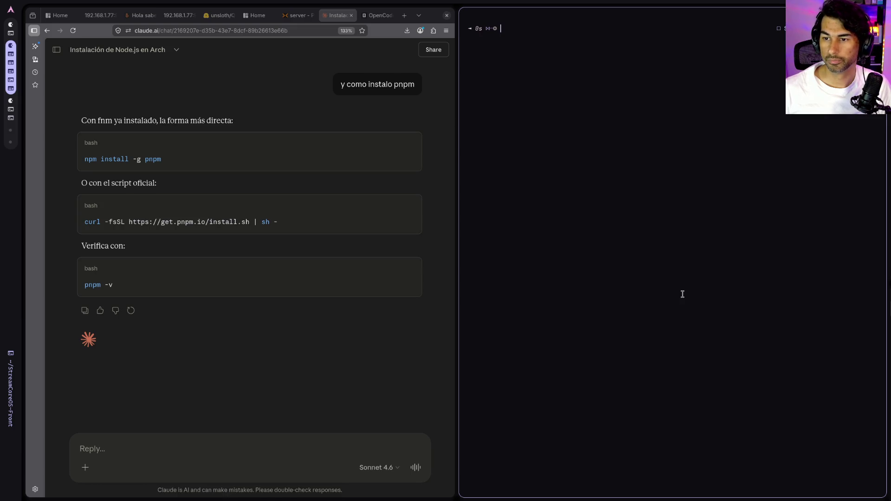
pyautogui.scroll(4, 607, 216)
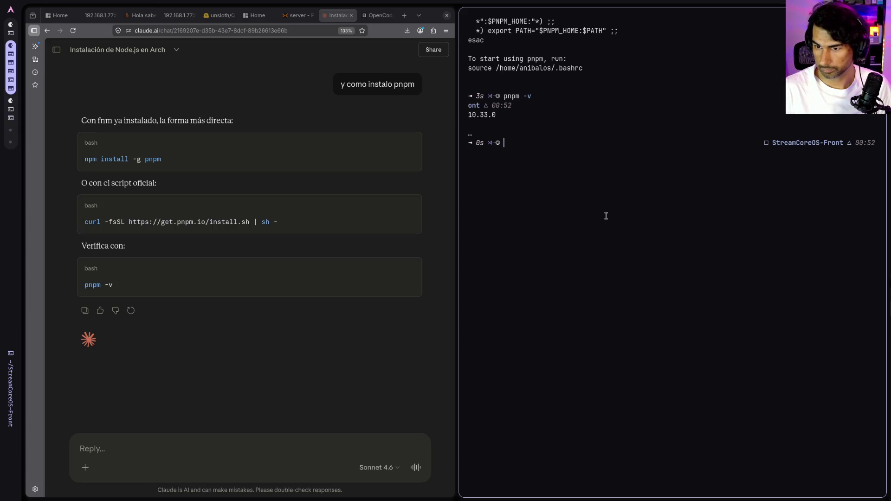
pyautogui.hotkey('ctrl', 'l')
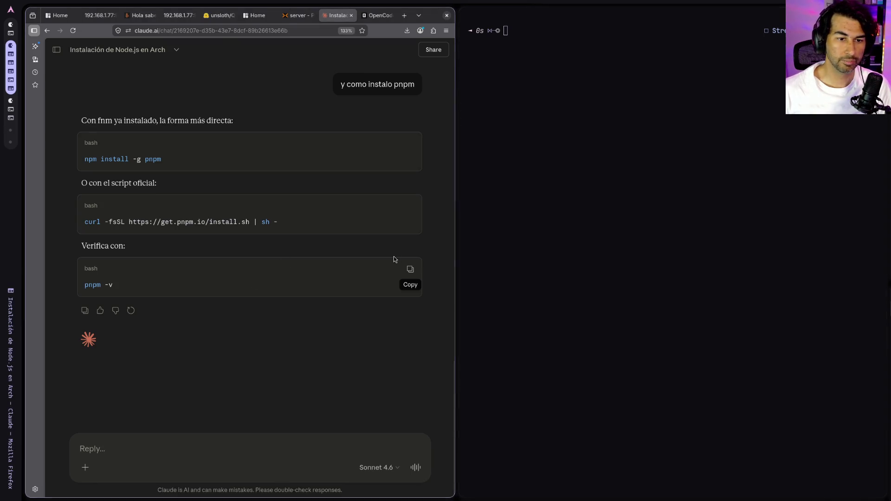
pyautogui.click(406, 271)
pyautogui.hotkey('ctrl', 'shift', 'v')
pyautogui.press('Return')
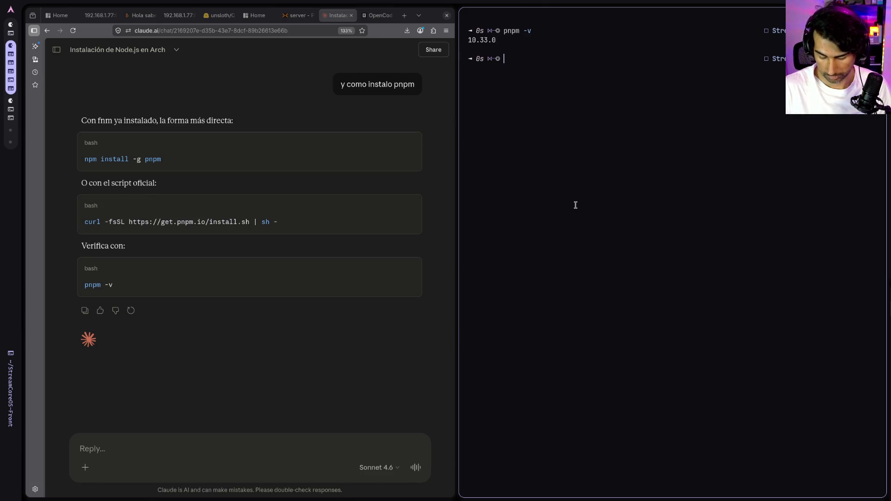
# - List the project files and try pnpm run dev before dependencies are installed
pyautogui.write('ls')
pyautogui.press('Return')
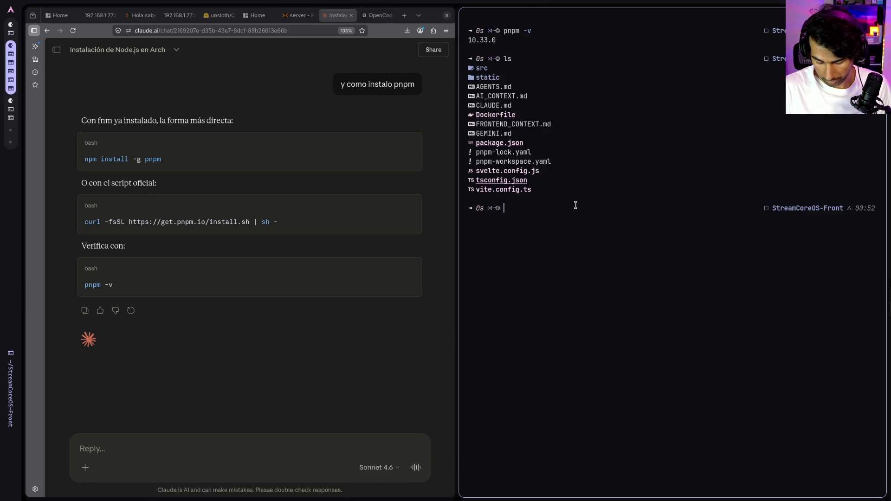
pyautogui.write('pnpm ')
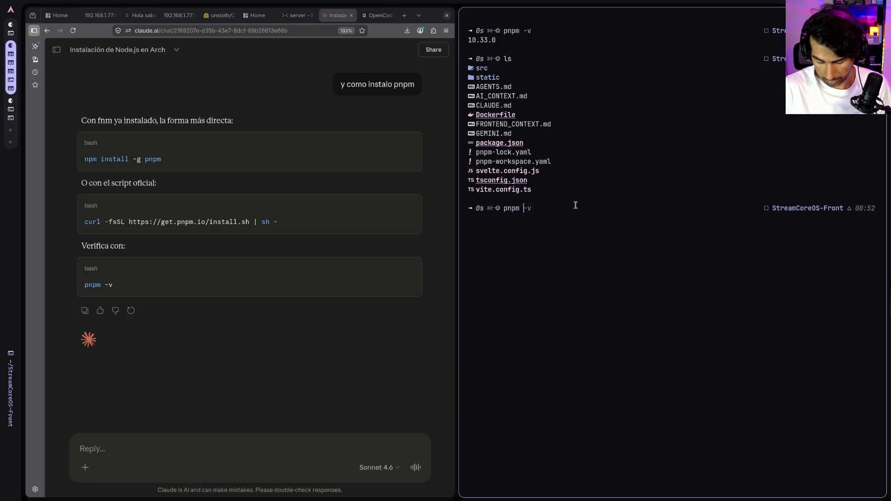
pyautogui.write('run dev')
pyautogui.press('Return')
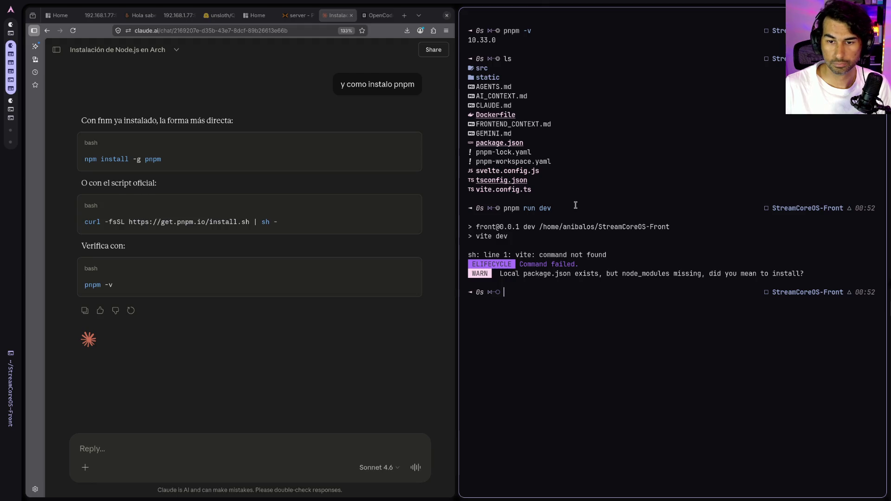
# - Install the project's 126 dependencies with pnpm install and start the Vite dev server
pyautogui.write('pnpm install')
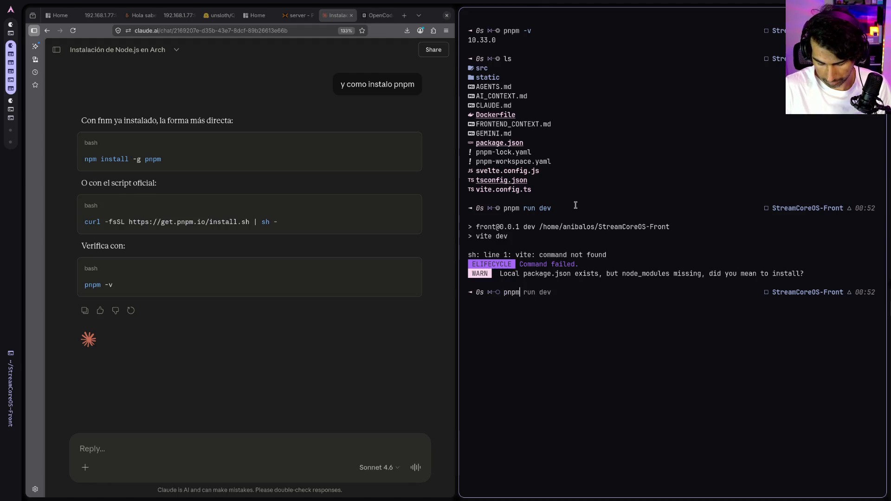
pyautogui.press('Return')
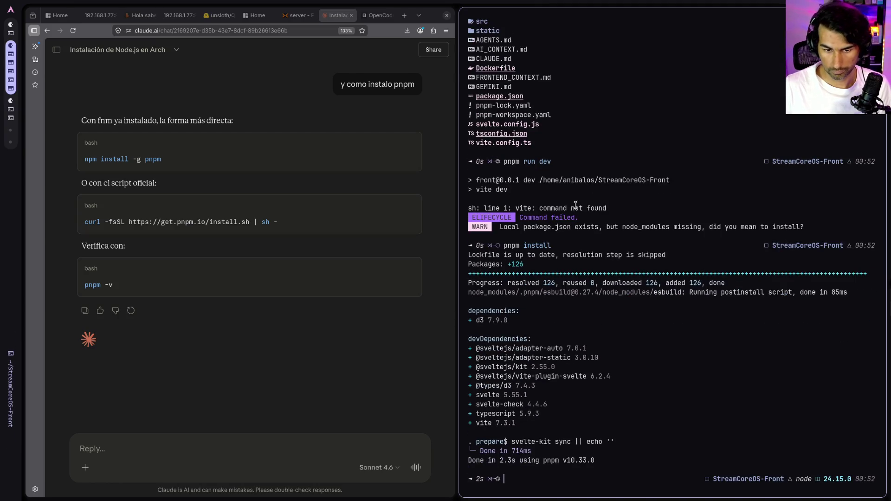
pyautogui.write('pnpm run dev')
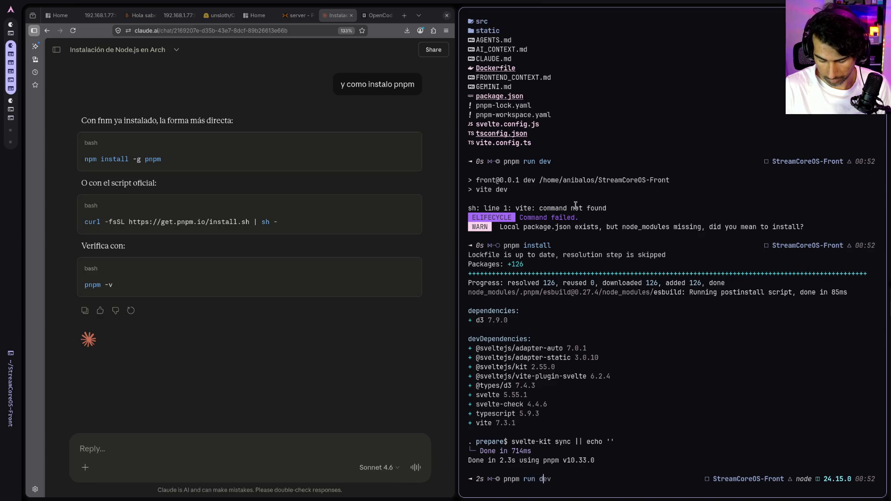
pyautogui.press('Return')
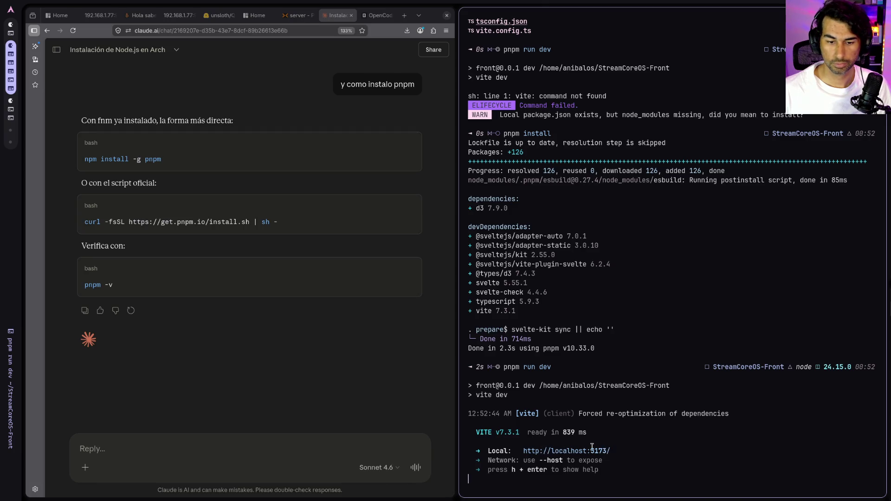
# - Load localhost:5173 in a new Firefox tab to bring up the StreamCoreOS dashboard
pyautogui.click(405, 16)
pyautogui.write('localh')
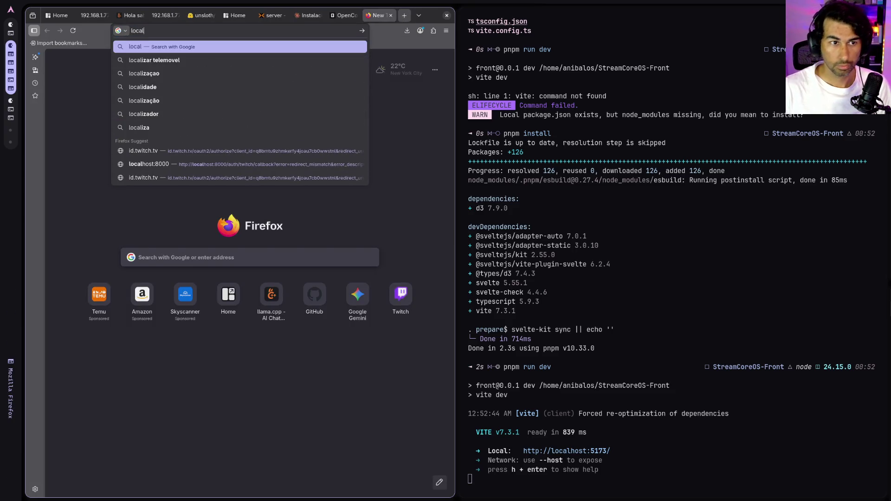
pyautogui.write('ost')
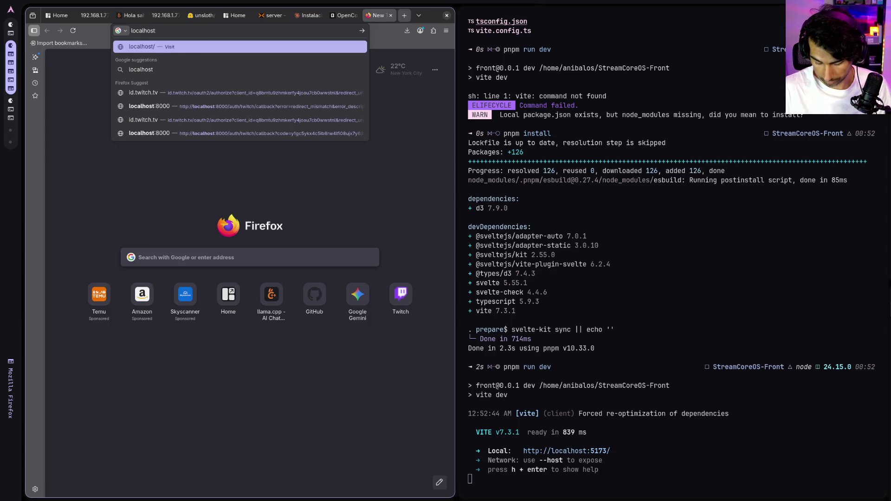
pyautogui.write(':')
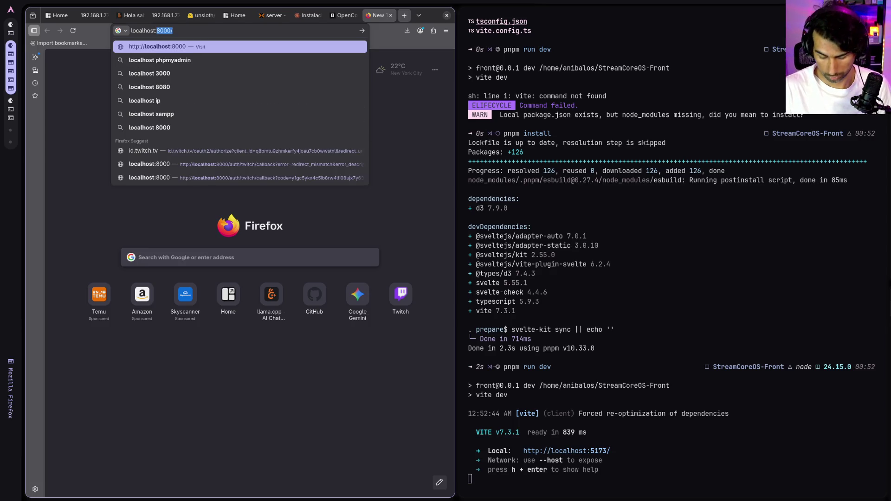
pyautogui.write('5173')
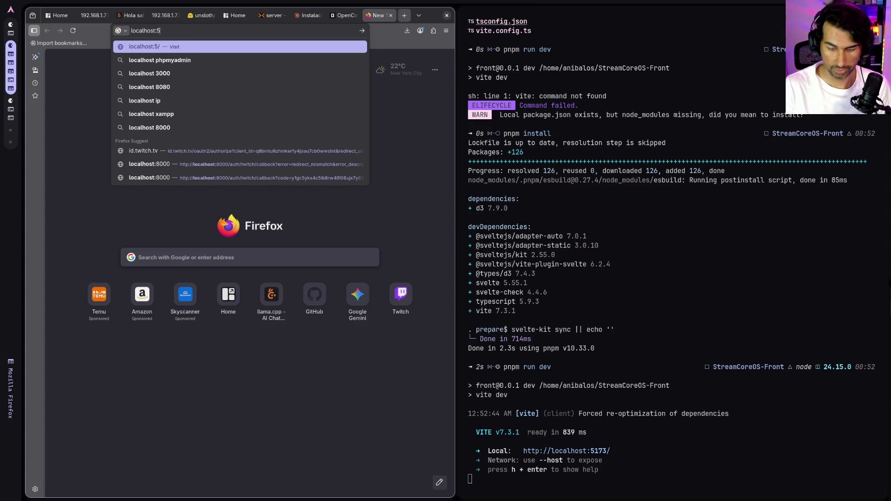
pyautogui.press('Return')
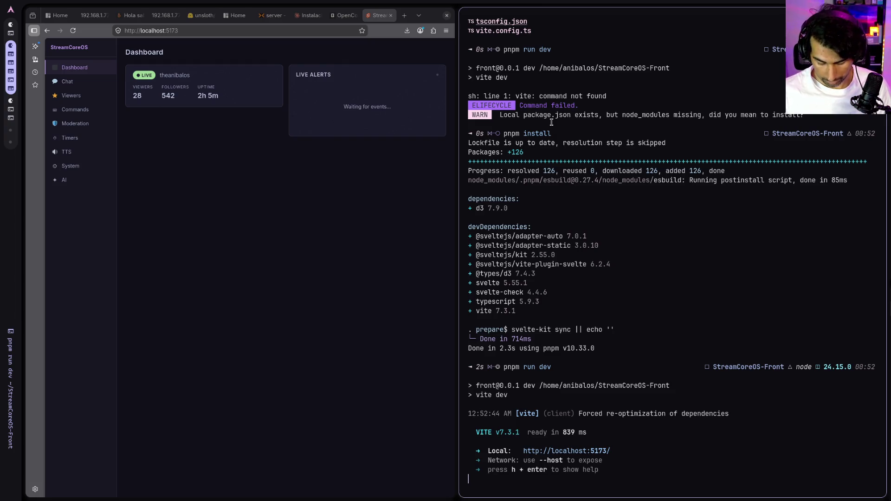
pyautogui.press('super+shift+3')
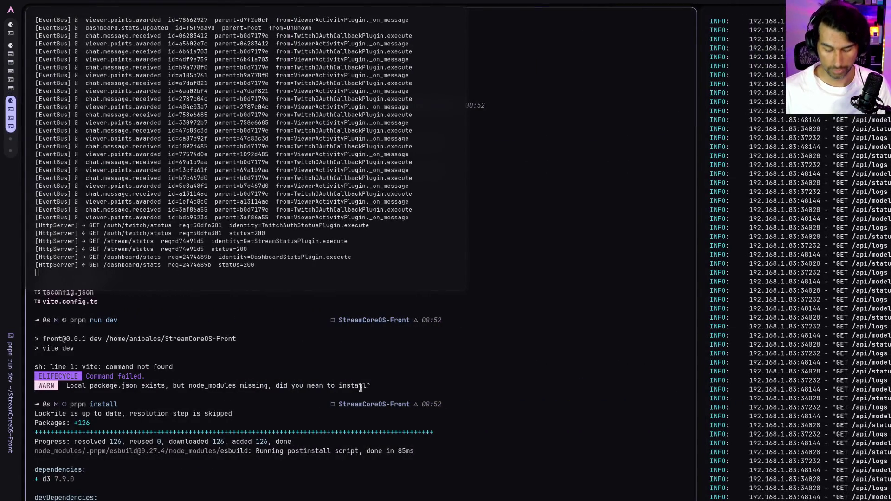
pyautogui.press('super+2')
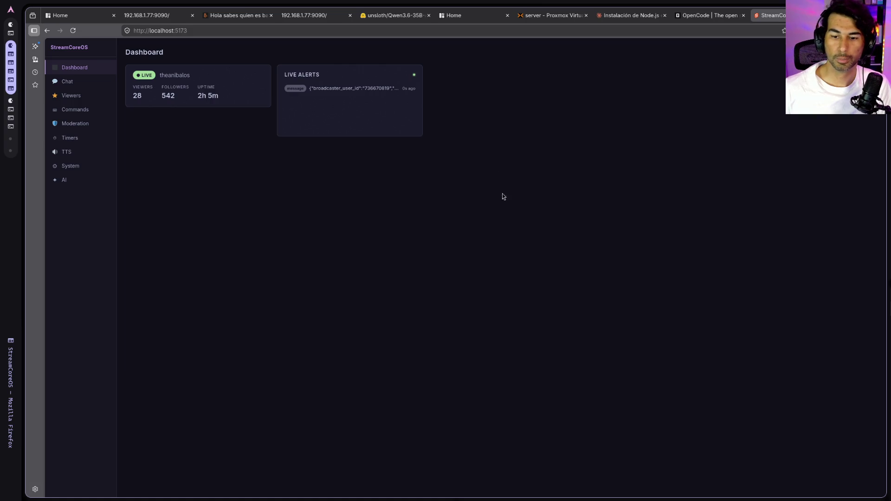
pyautogui.press('super+e')
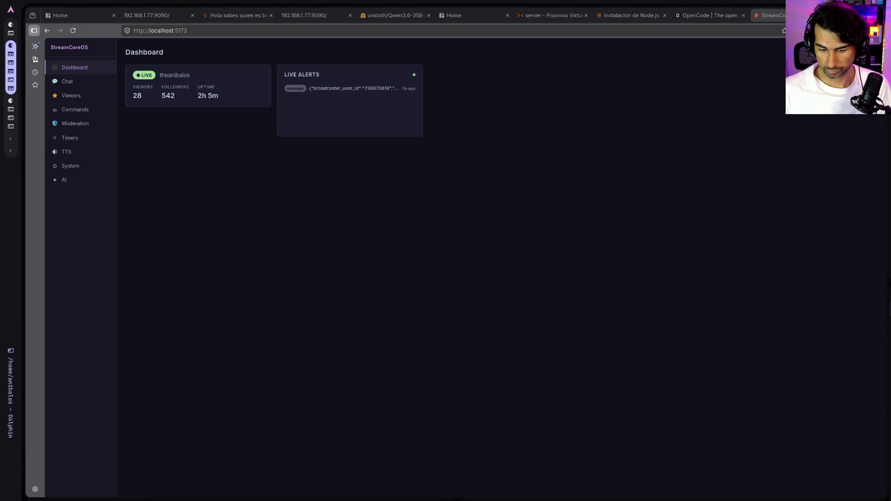
pyautogui.click(622, 345)
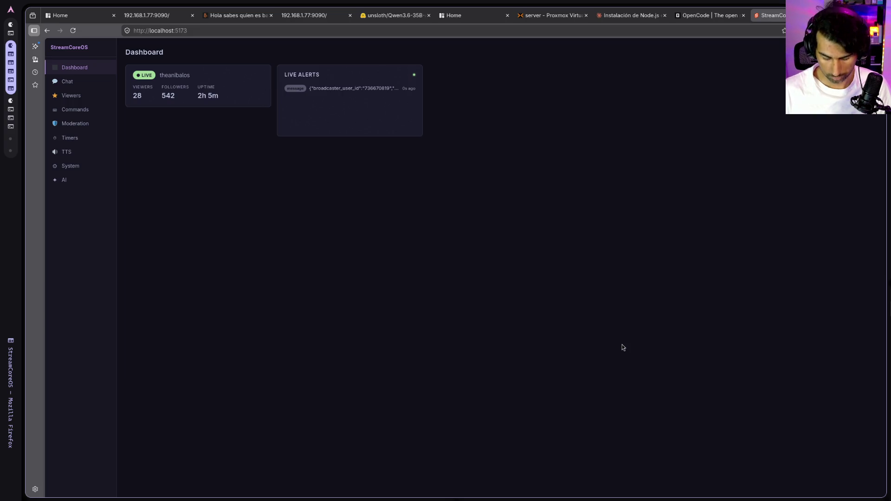
# - Retile the windows, moving OBS to the bottom-right tile and making the dashboard taller
pyautogui.press('super+f')
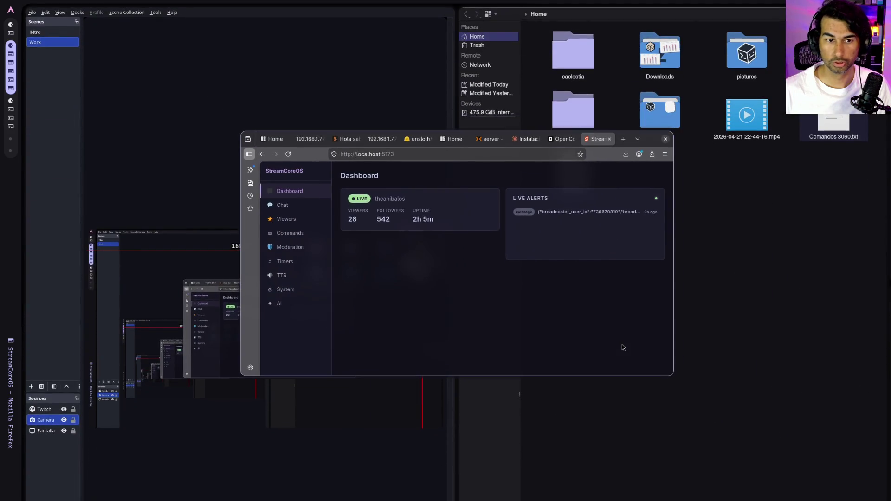
pyautogui.press('super+alt+space')
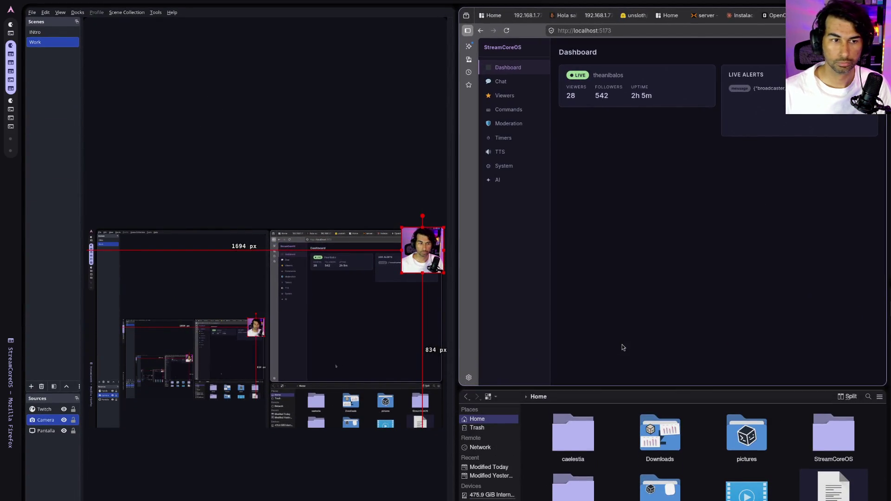
pyautogui.click(332, 83)
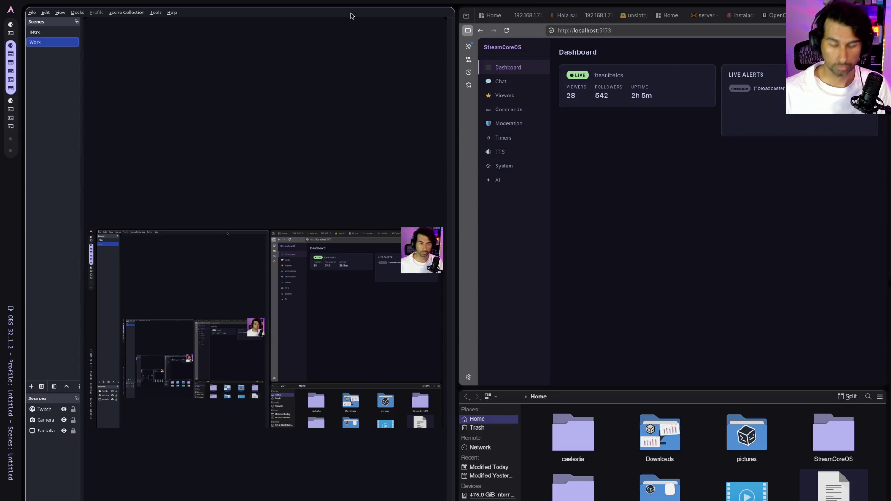
pyautogui.moveTo(342, 84)
pyautogui.mouseDown()
pyautogui.moveTo(620, 311)
pyautogui.moveTo(621, 355)
pyautogui.moveTo(650, 418)
pyautogui.mouseUp()
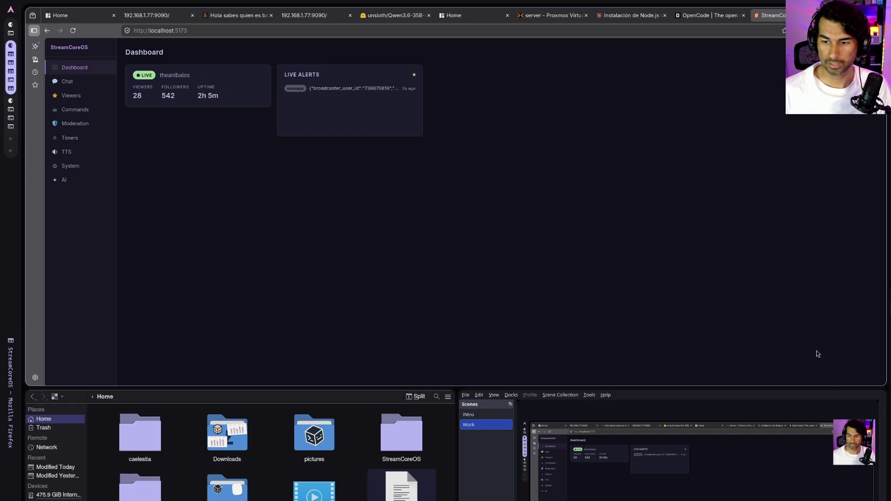
pyautogui.moveTo(720, 296)
pyautogui.mouseDown()
pyautogui.moveTo(730, 406)
pyautogui.moveTo(704, 416)
pyautogui.moveTo(713, 404)
pyautogui.mouseUp()
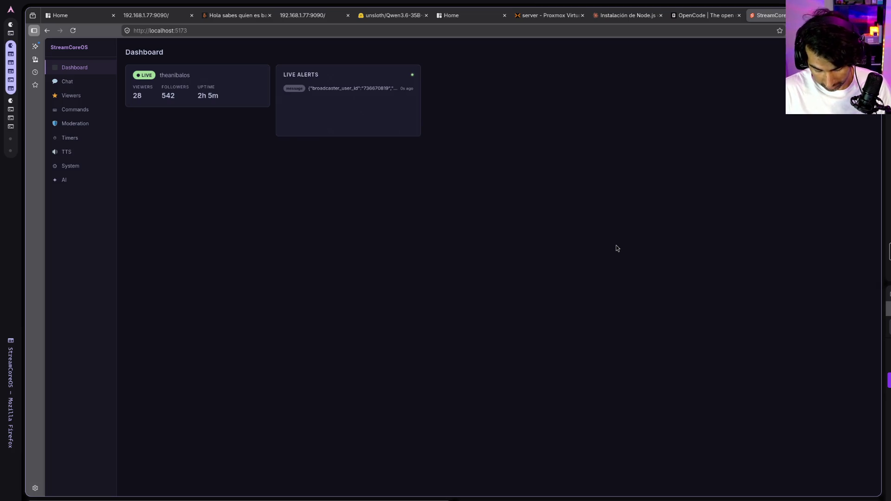
# - Open a new foot terminal tiled beside the dashboard at normal text size
pyautogui.press('super+Return')
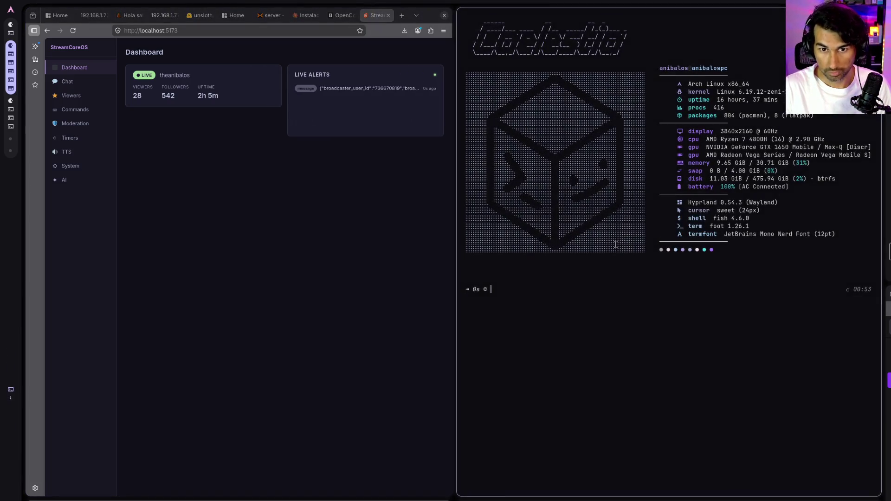
pyautogui.hotkey('ctrl', '+')
pyautogui.hotkey('ctrl', '+')
pyautogui.hotkey('ctrl', '+')
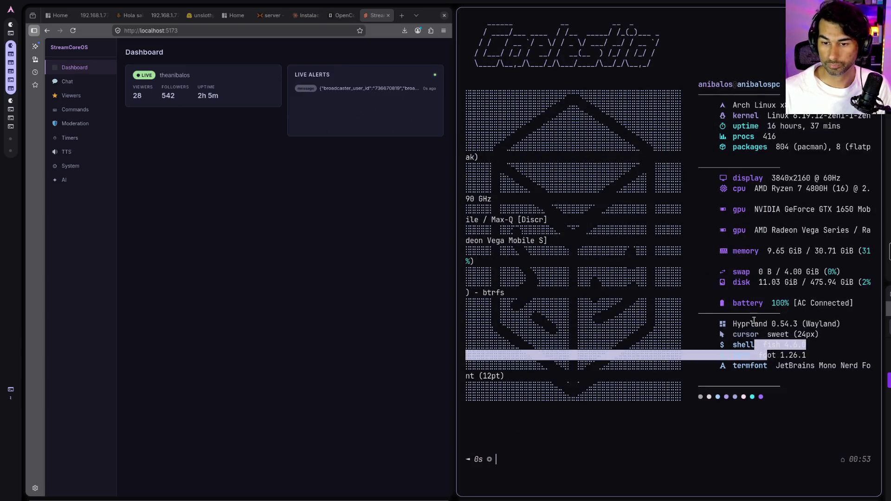
pyautogui.moveTo(782, 355); pyautogui.dragTo(760, 356)
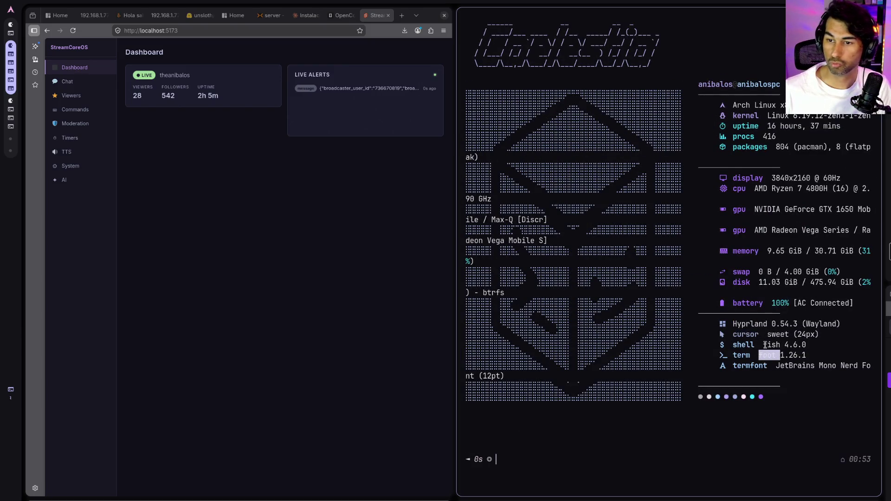
pyautogui.hotkey('ctrl', '-')
pyautogui.hotkey('ctrl', '-')
pyautogui.hotkey('ctrl', '-')
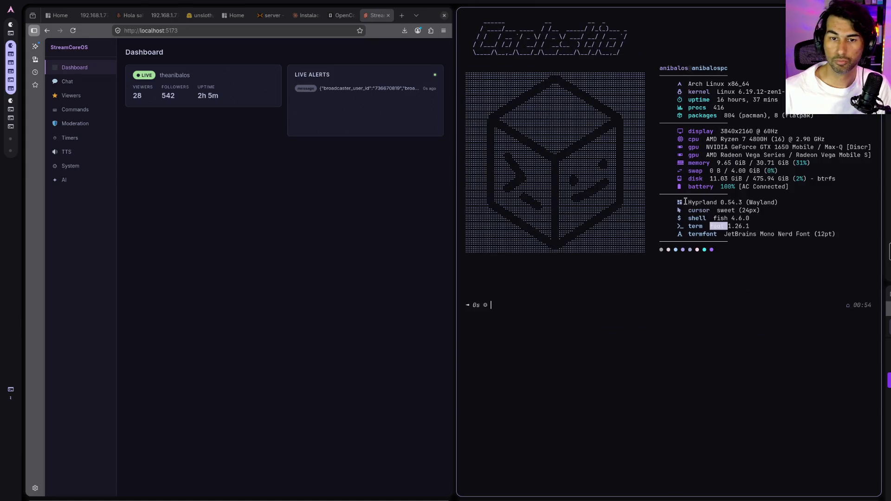
pyautogui.click(681, 266)
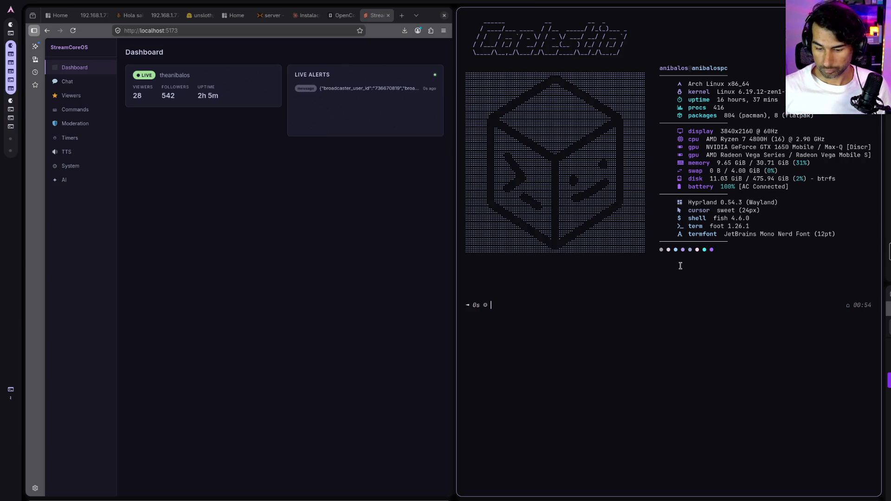
pyautogui.click(432, 167)
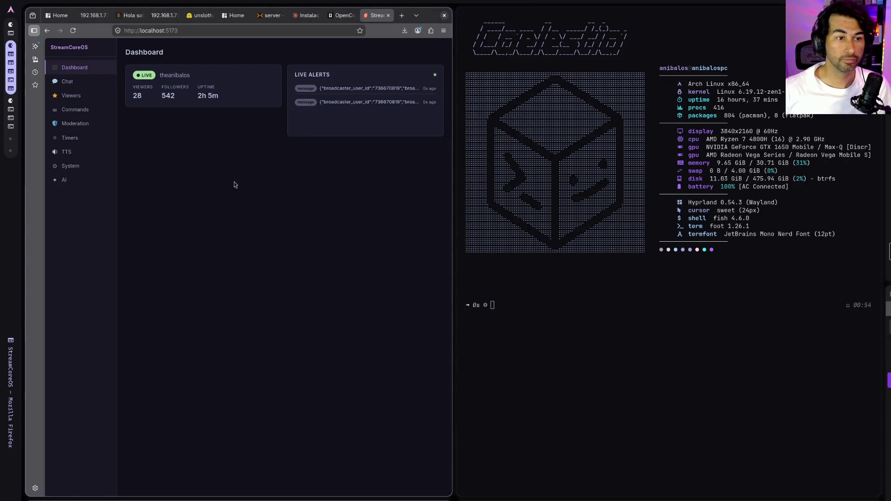
# - Zoom the dashboard to 133% and navigate via Chat and Viewers to the AI settings page
pyautogui.hotkey('ctrl', '+')
pyautogui.hotkey('ctrl', '+')
pyautogui.hotkey('ctrl', '+')
pyautogui.hotkey('ctrl', '+')
pyautogui.hotkey('ctrl', '-')
pyautogui.click(102, 97)
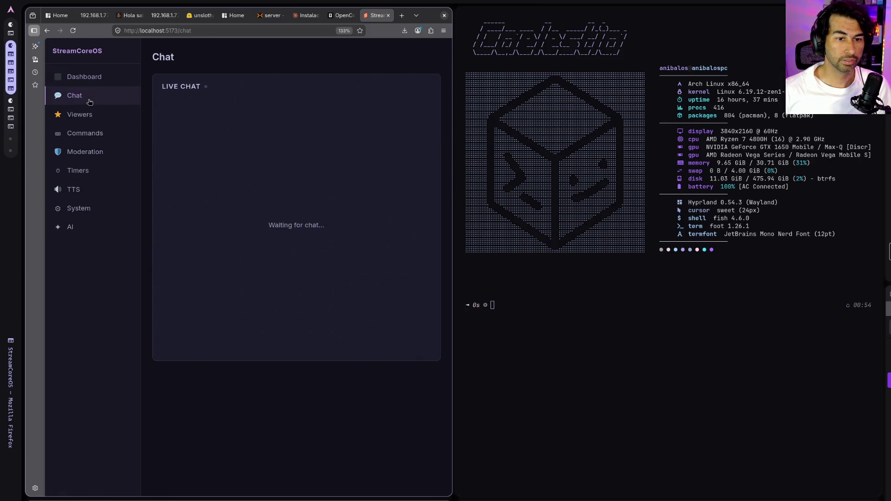
pyautogui.click(93, 121)
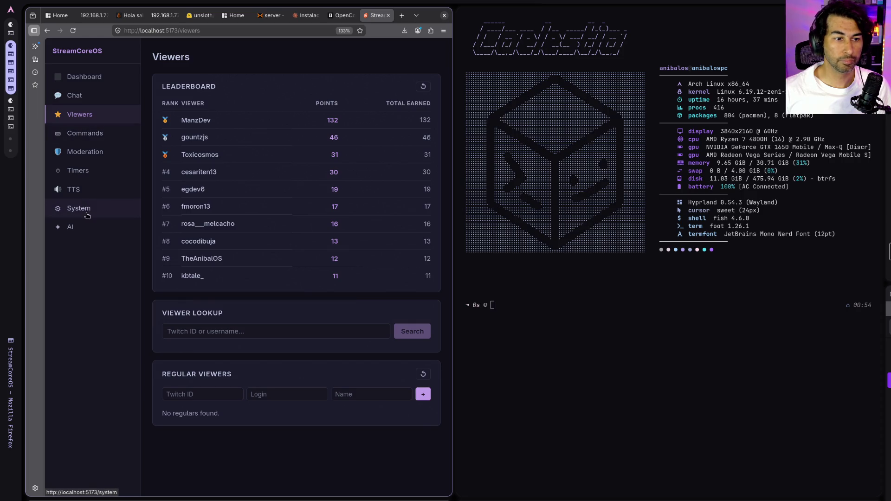
pyautogui.click(86, 230)
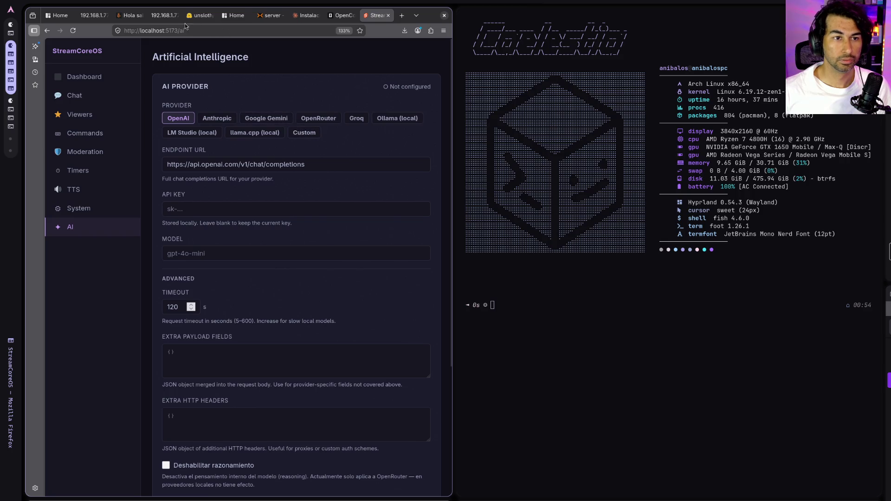
# - Close the old llama.cpp chat tab and return to the StreamCoreOS AI settings
pyautogui.click(126, 18)
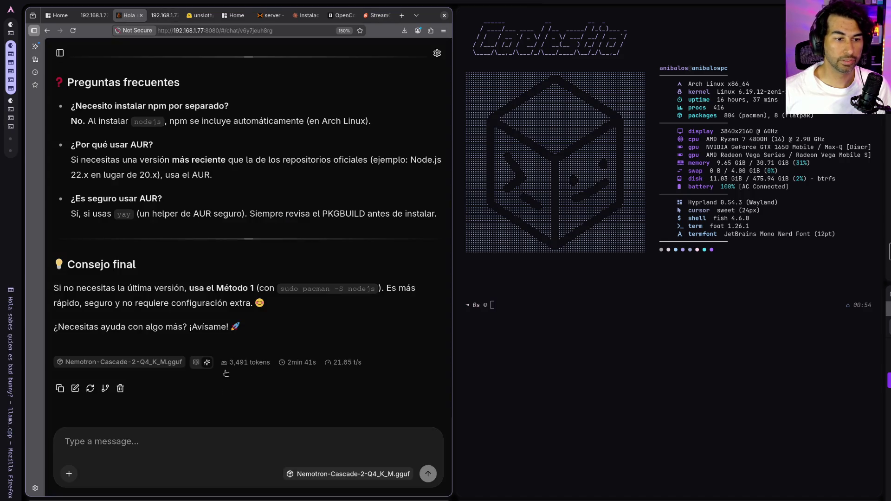
pyautogui.middleClick(119, 19)
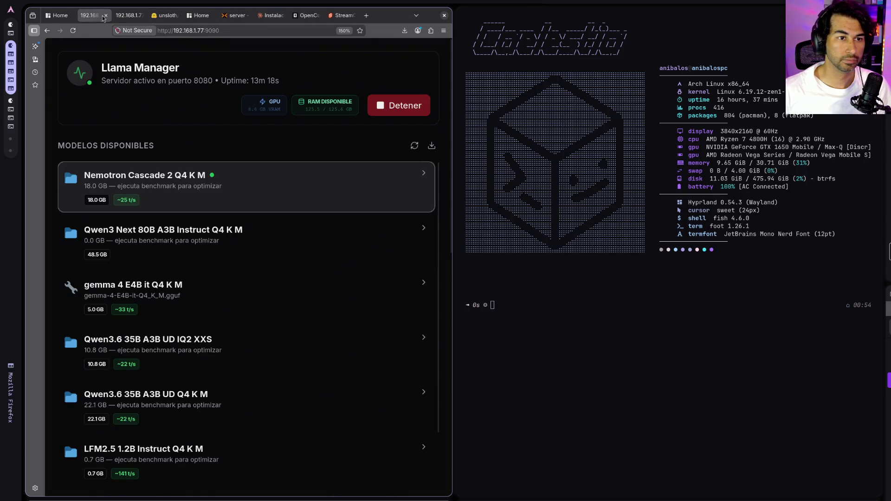
pyautogui.click(304, 13)
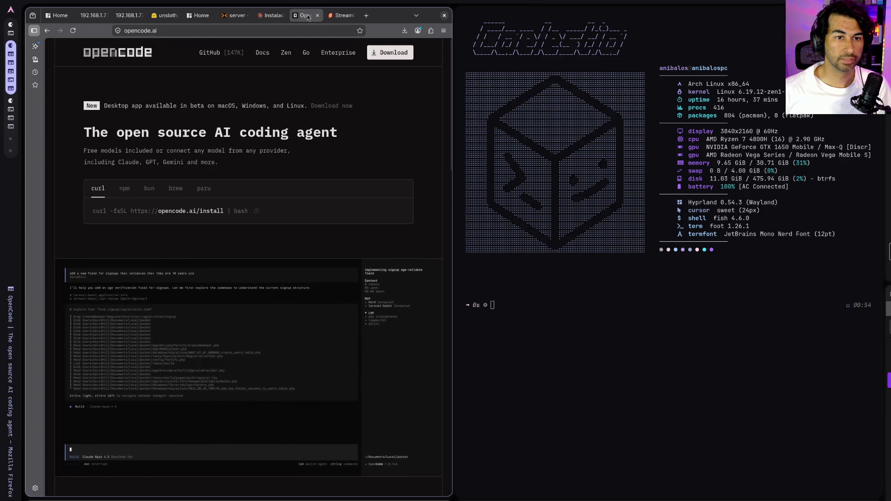
pyautogui.click(266, 18)
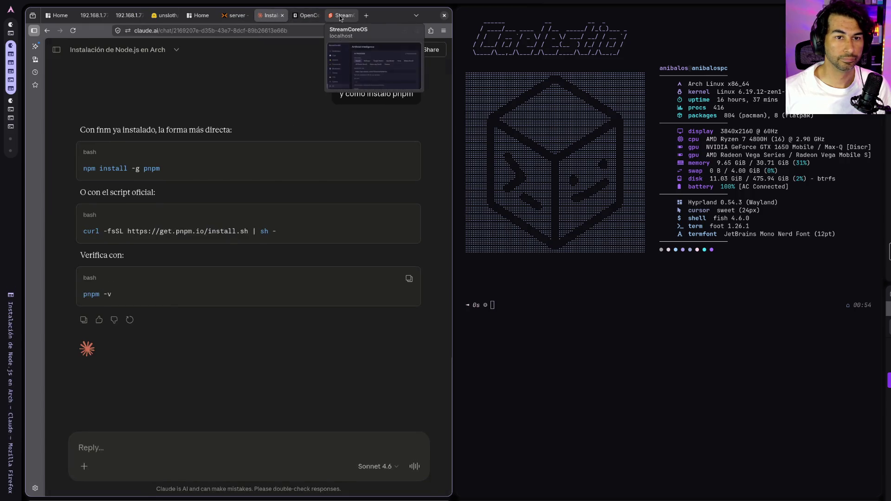
pyautogui.click(342, 15)
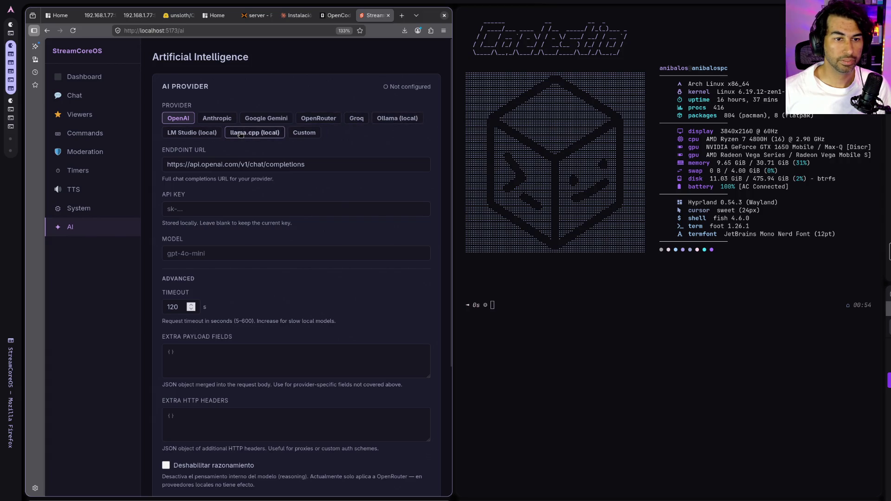
# - Set llama.cpp (local) with endpoint host 192.168.1.77, model 'la-cabra-loca', and save
pyautogui.click(254, 133)
pyautogui.doubleClick(204, 166)
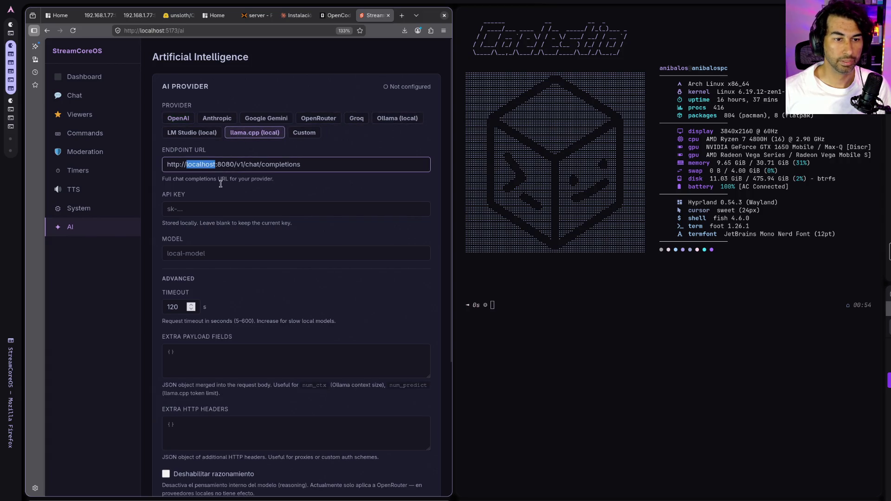
pyautogui.write('192')
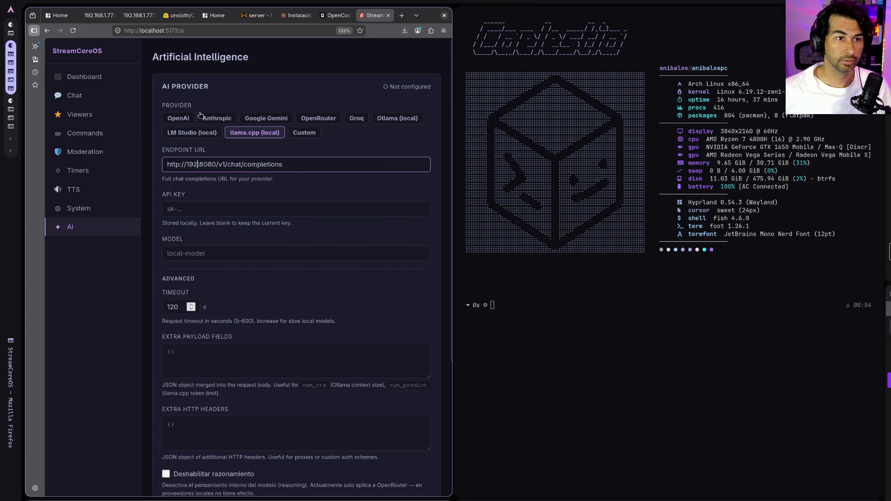
pyautogui.write('.168')
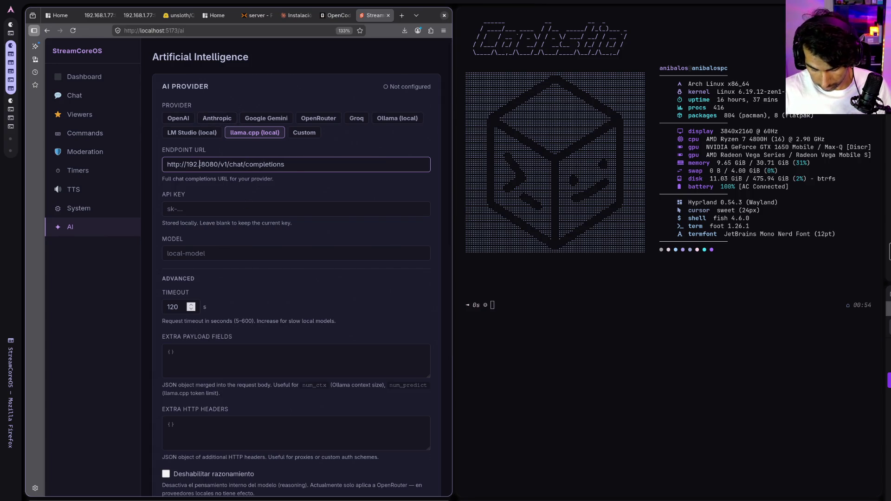
pyautogui.write('.1.')
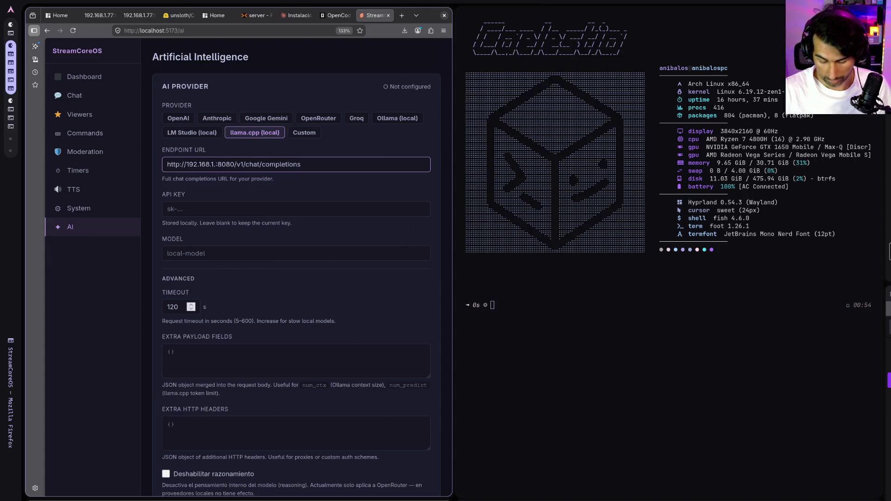
pyautogui.write('77')
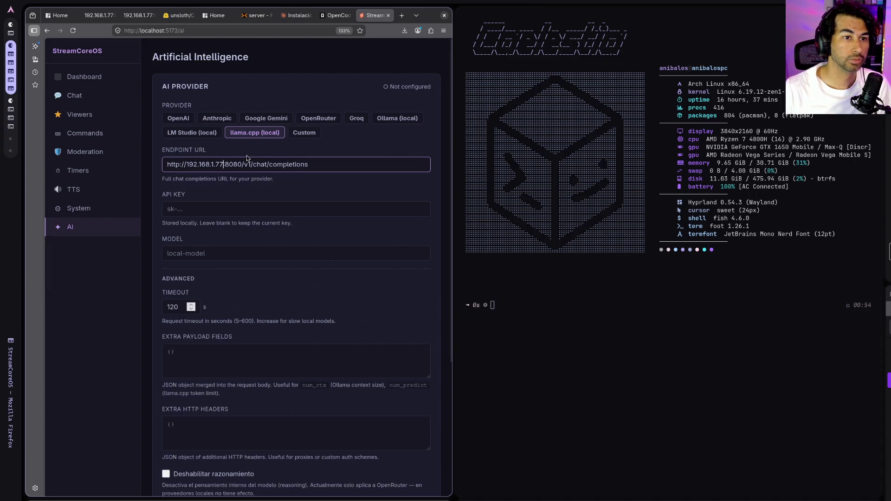
pyautogui.click(346, 192)
pyautogui.click(216, 209)
pyautogui.click(218, 250)
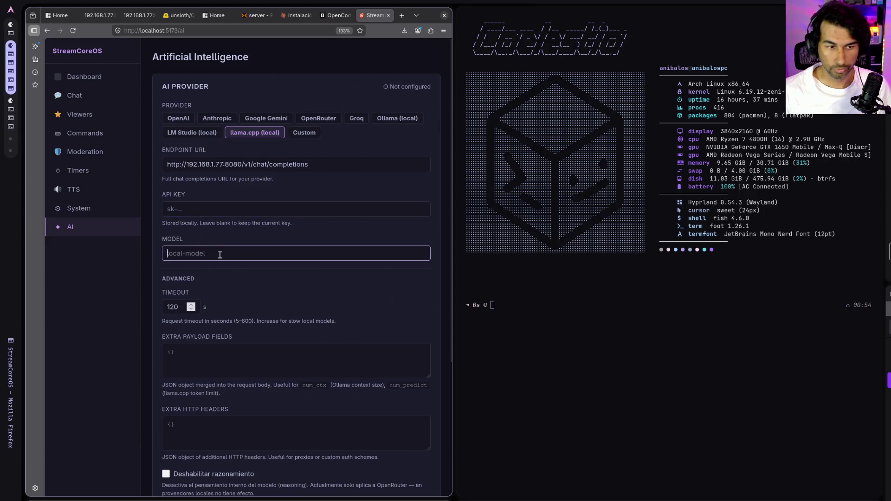
pyautogui.write('la-')
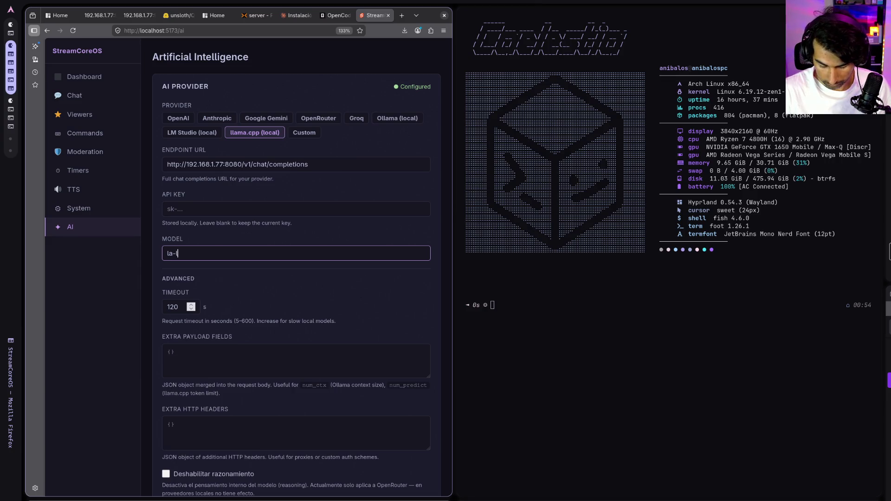
pyautogui.write('cabra-loca')
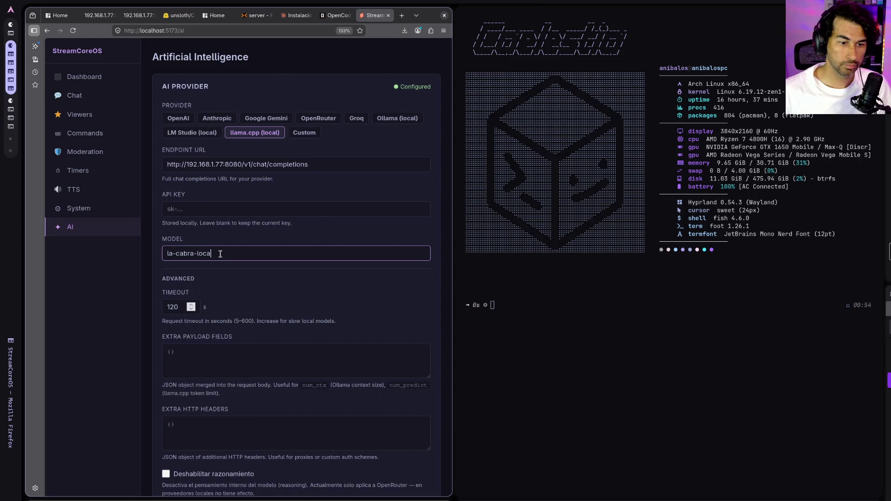
pyautogui.scroll(-3, 221, 254)
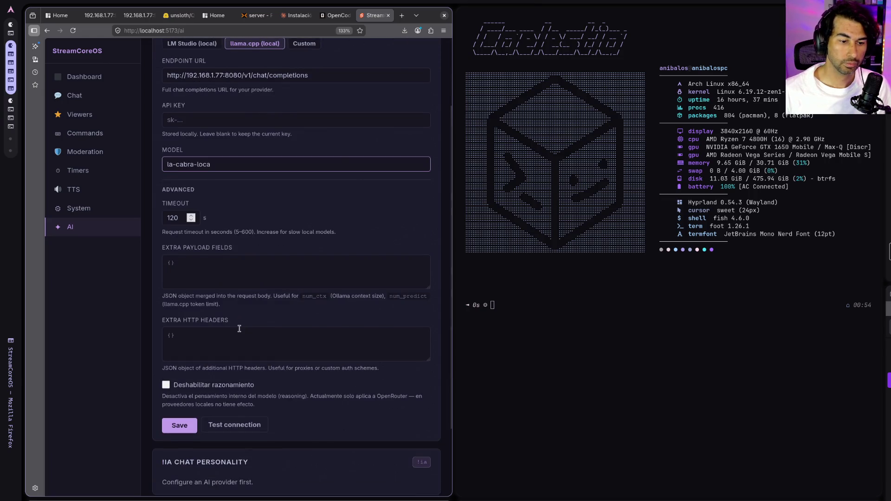
pyautogui.click(192, 428)
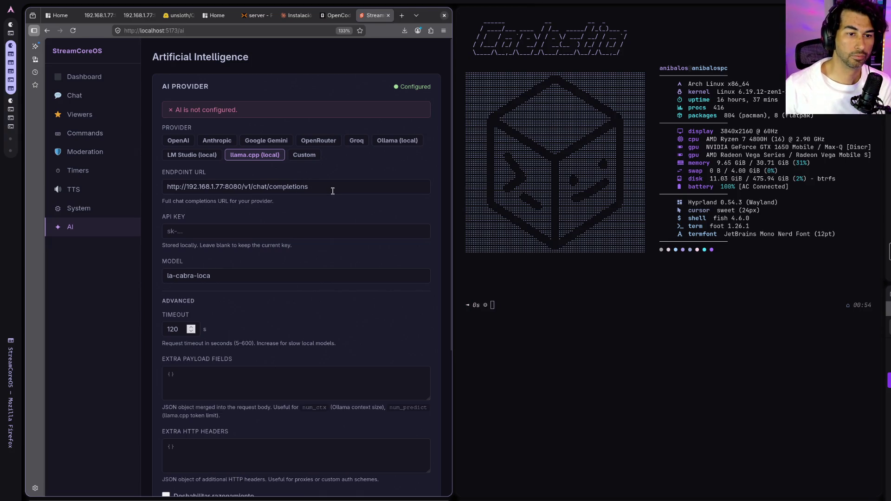
# - Reselect llama.cpp and start replacing localhost in the endpoint with '19'
pyautogui.click(268, 159)
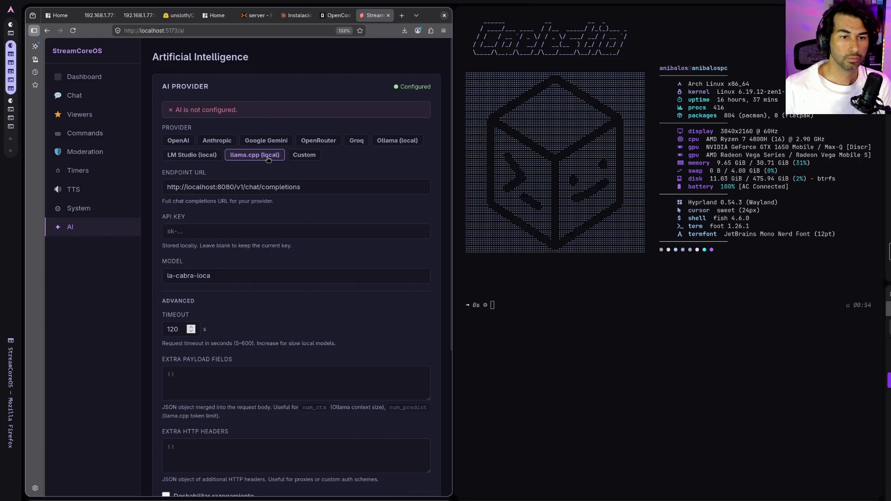
pyautogui.doubleClick(204, 185)
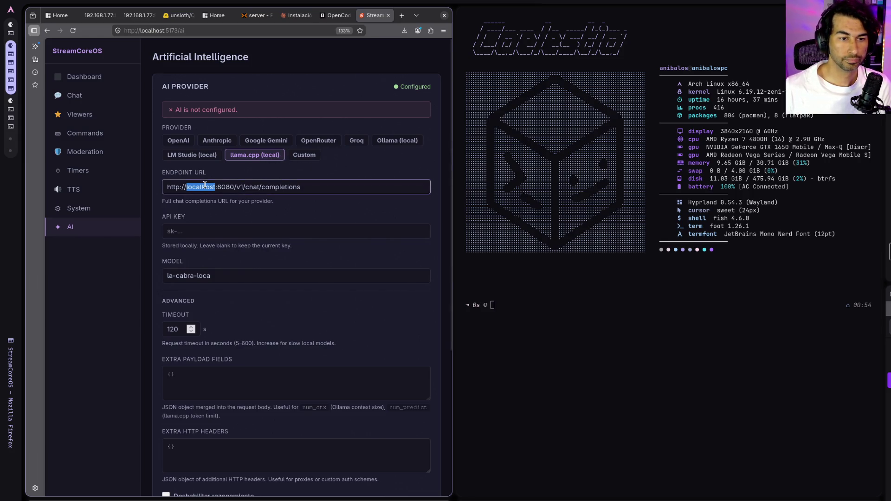
pyautogui.write('19')
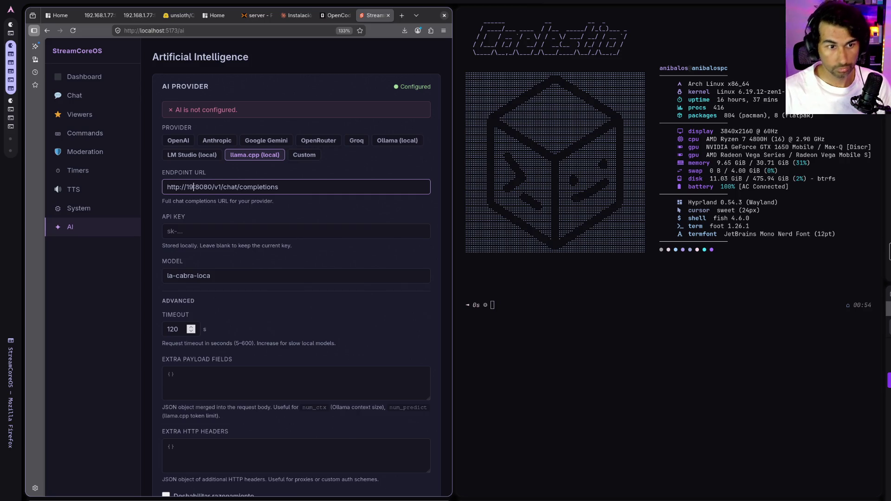
pyautogui.click(137, 15)
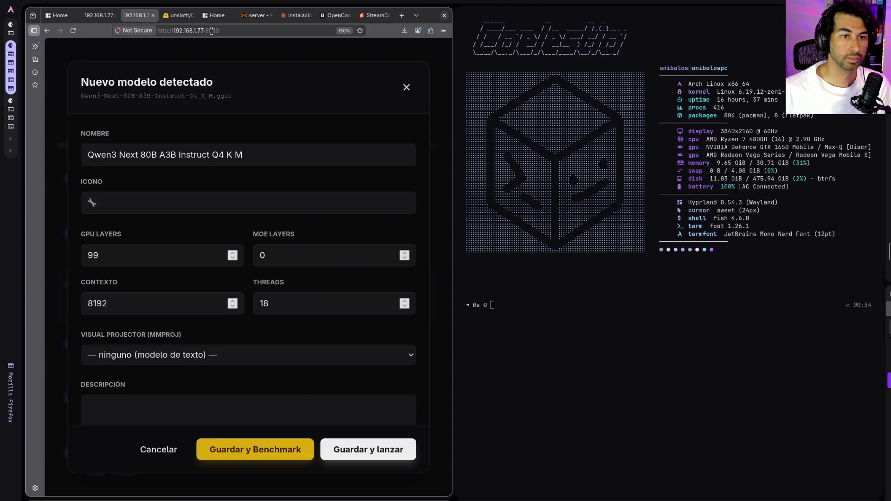
# - Review Qwen3 Next 80B A3B settings (99 GPU layers, 8192 context) and close the terminal
pyautogui.click(103, 15)
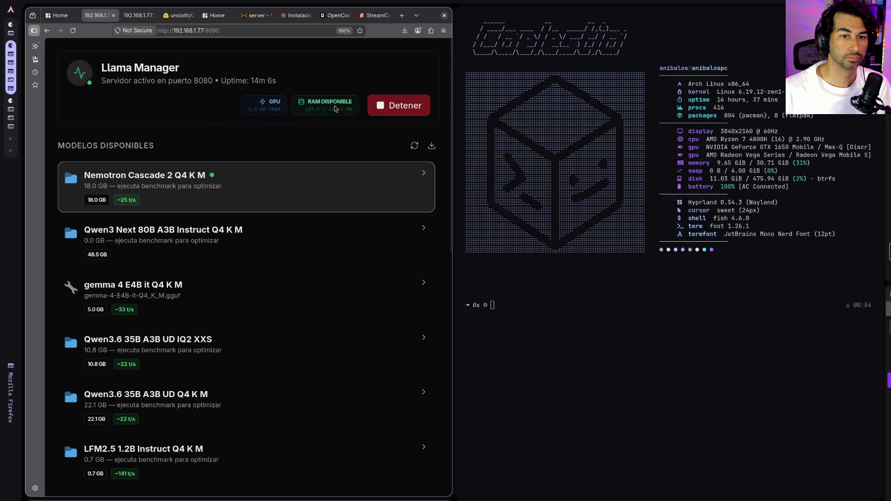
pyautogui.click(134, 16)
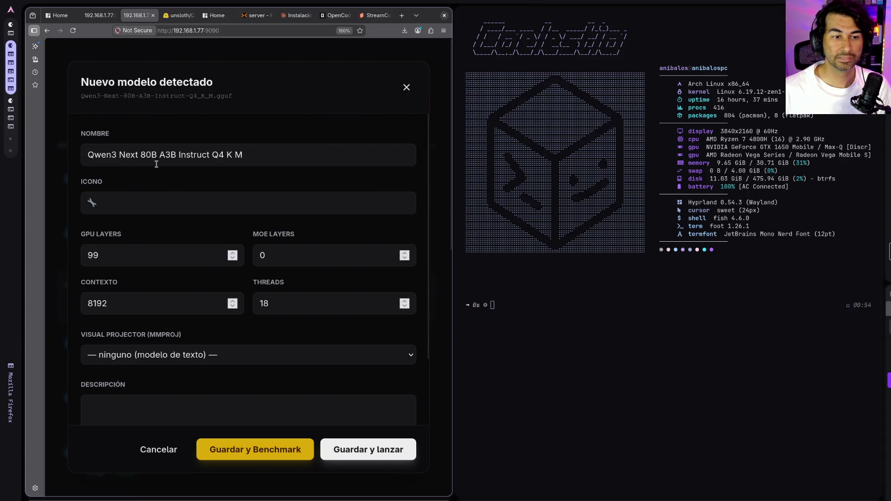
pyautogui.moveTo(709, 4)
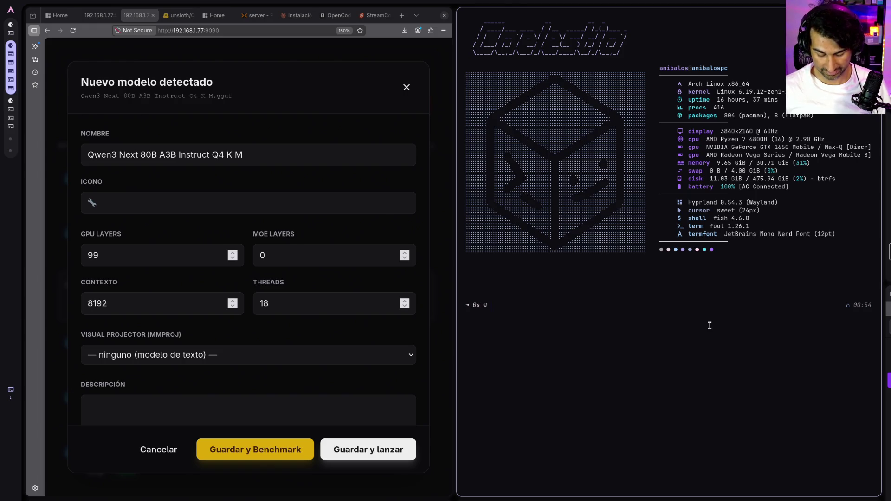
pyautogui.press('super+q')
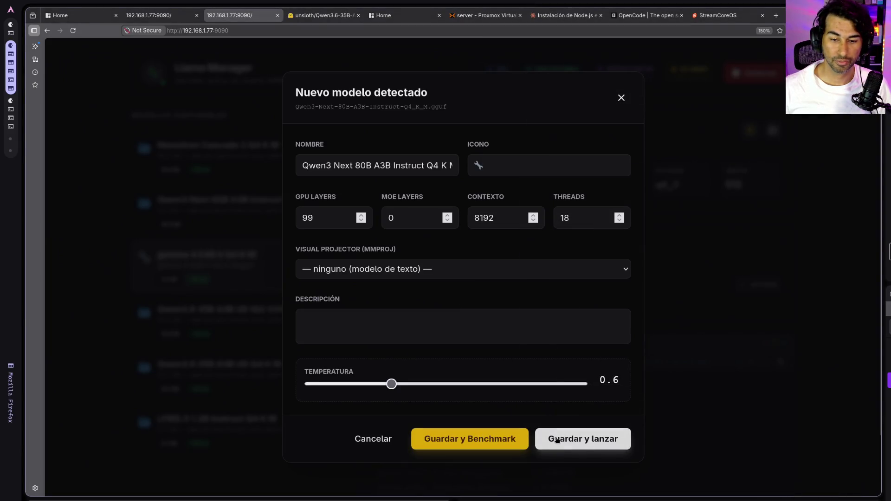
# - Save and launch Qwen3 Next 80B A3B, checking logs for 49/49 layers offloaded to GPU
pyautogui.click(558, 440)
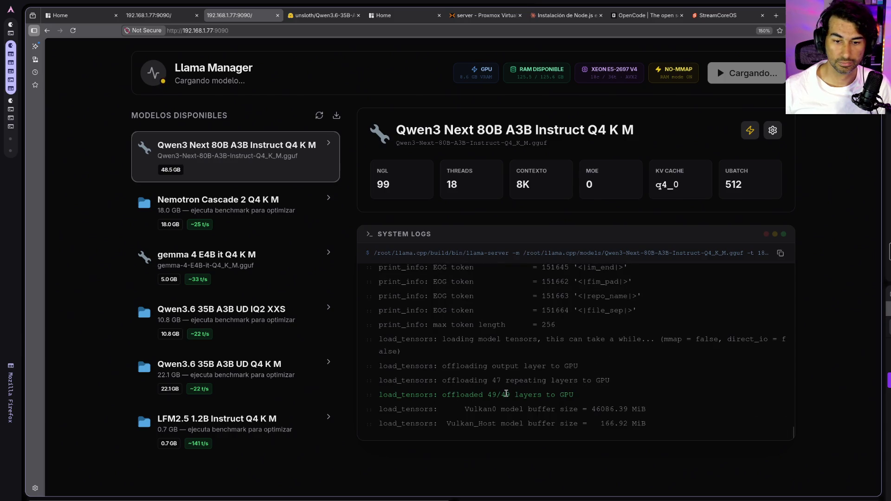
pyautogui.moveTo(662, 253); pyautogui.dragTo(763, 255)
pyautogui.click(695, 368)
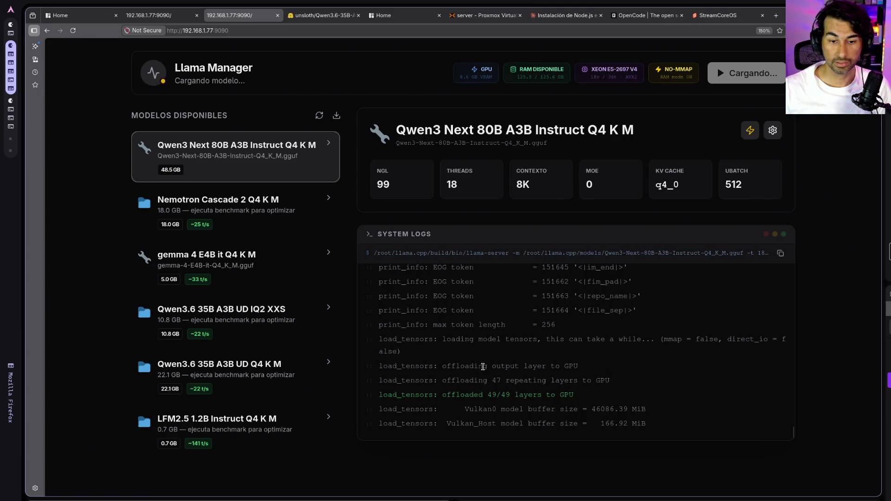
pyautogui.scroll(2, 582, 369)
pyautogui.scroll(-2, 584, 372)
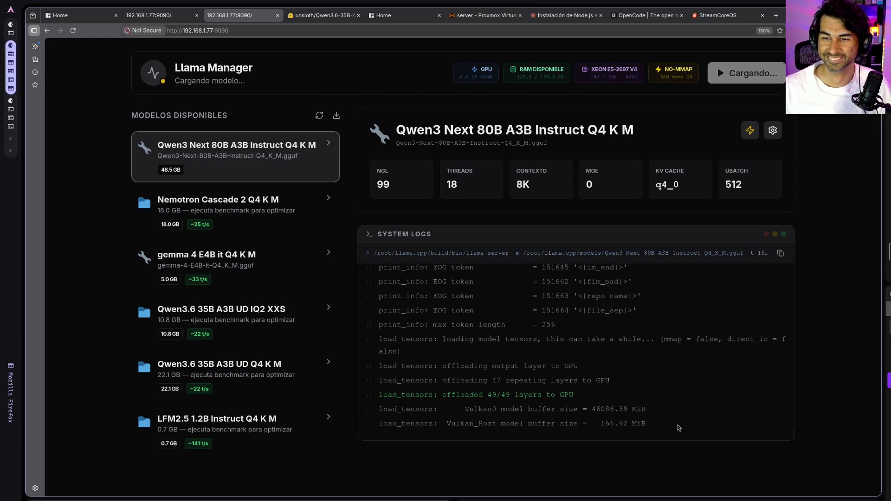
pyautogui.click(157, 19)
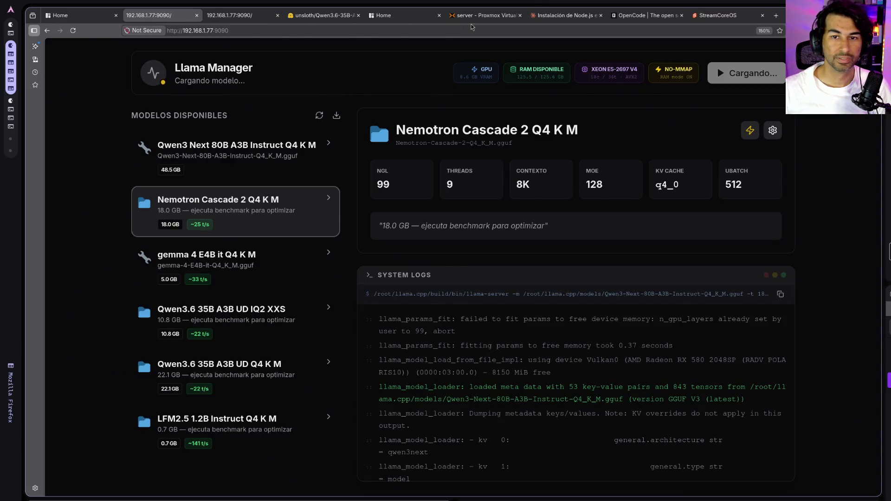
pyautogui.click(712, 17)
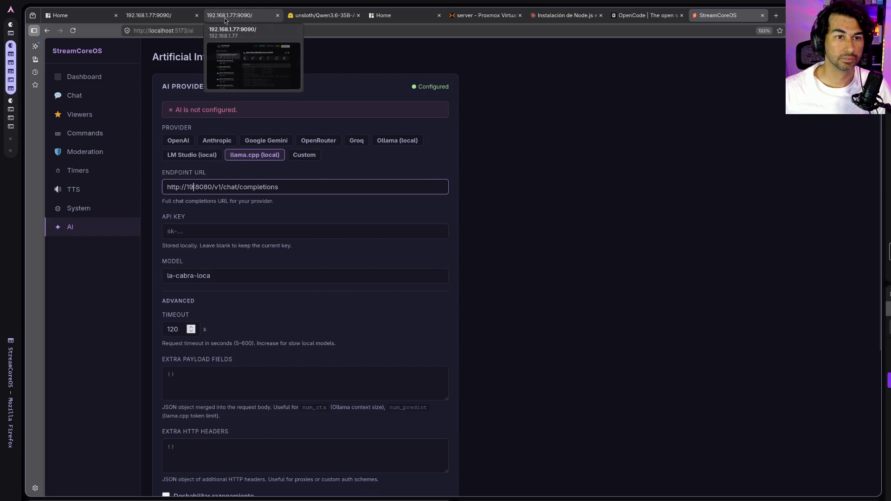
pyautogui.write('2.168.1.77')
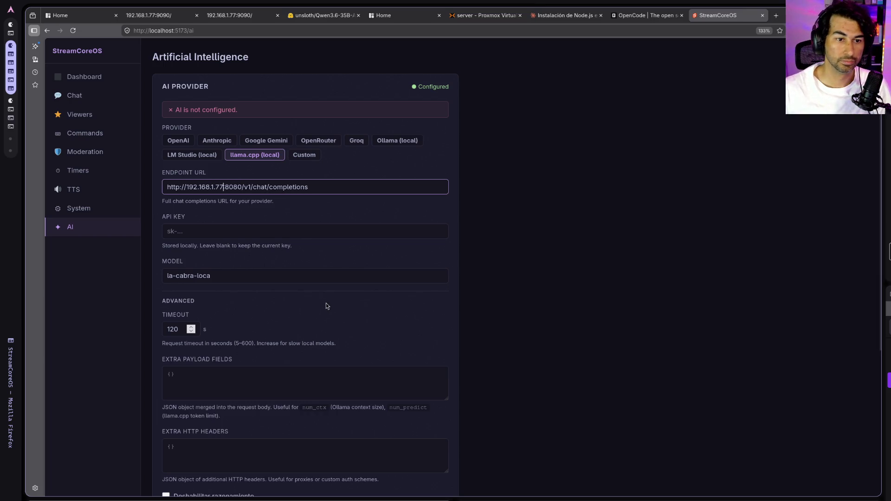
pyautogui.scroll(-3, 326, 303)
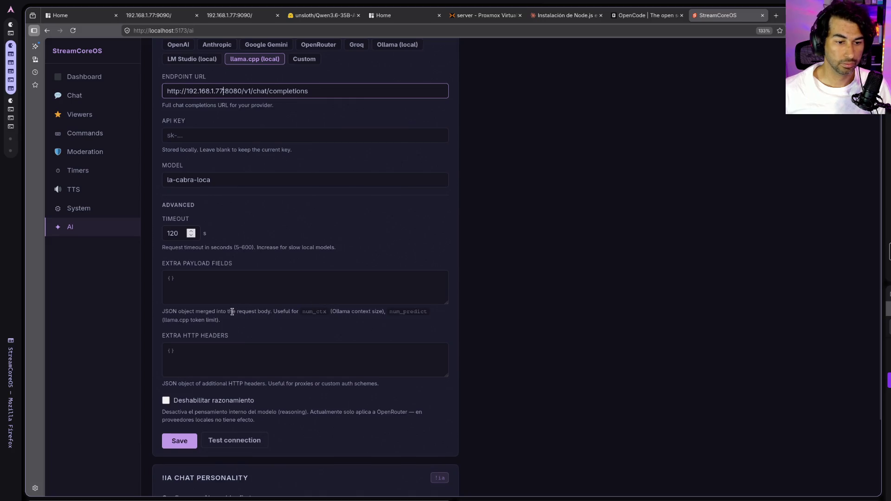
pyautogui.scroll(-1, 246, 312)
pyautogui.click(179, 402)
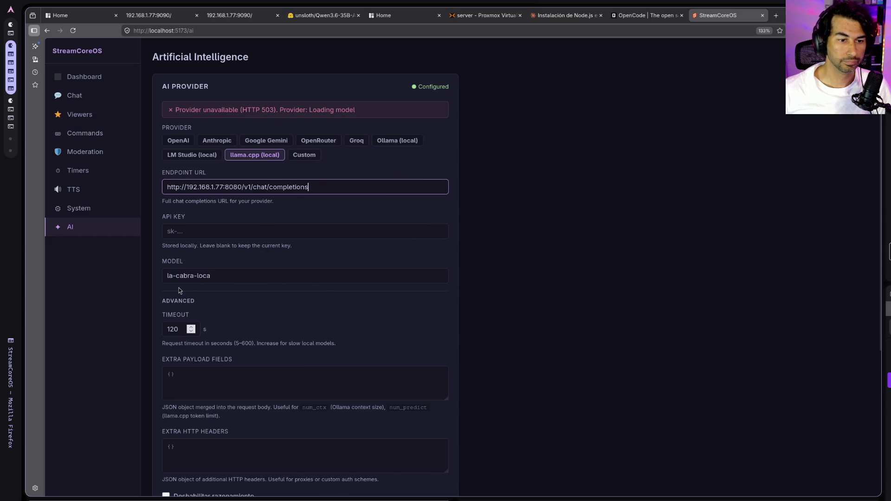
# - Test the llama.cpp connection (HTTP 503, model loading), then go back to Llama Manager's Qwen3 Next logs
pyautogui.scroll(-5, 167, 290)
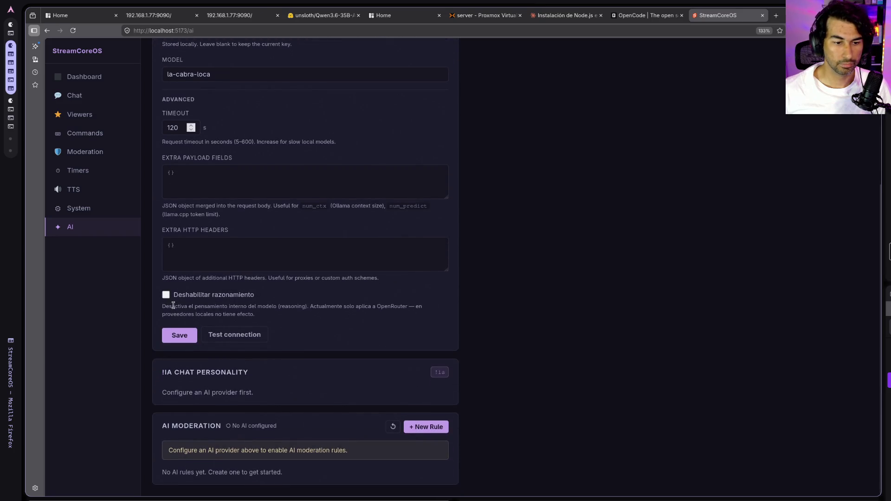
pyautogui.click(217, 337)
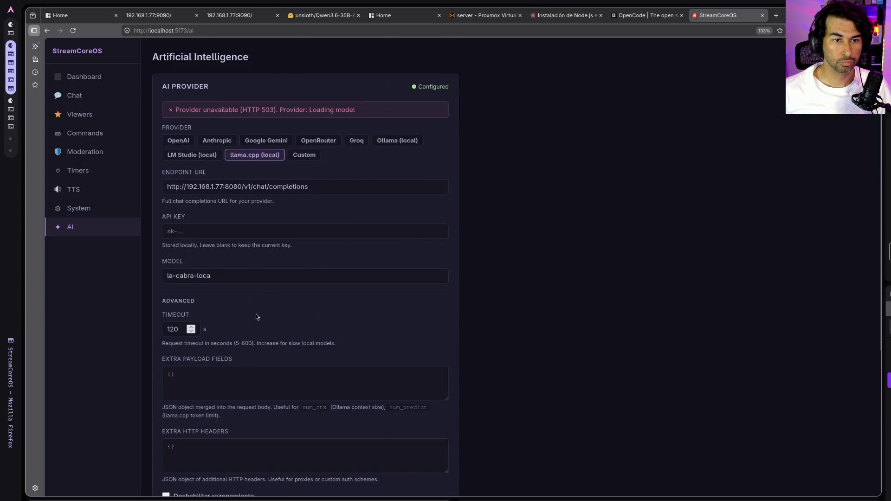
pyautogui.click(259, 189)
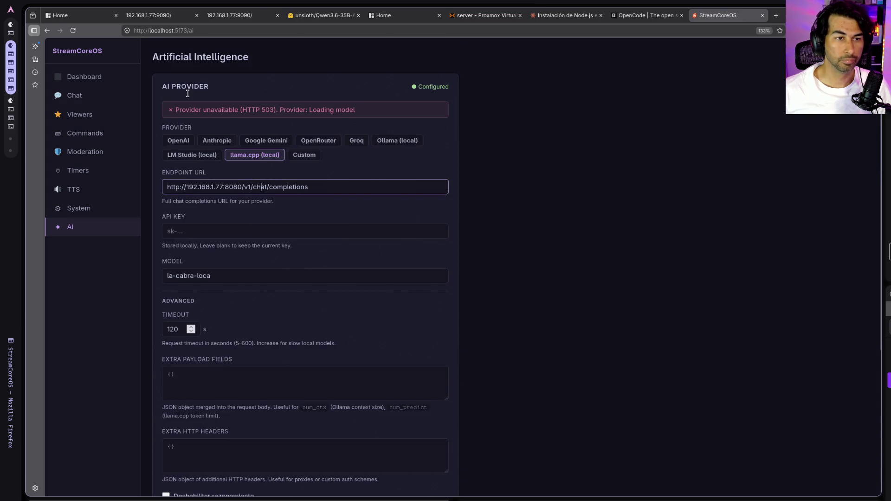
pyautogui.click(144, 19)
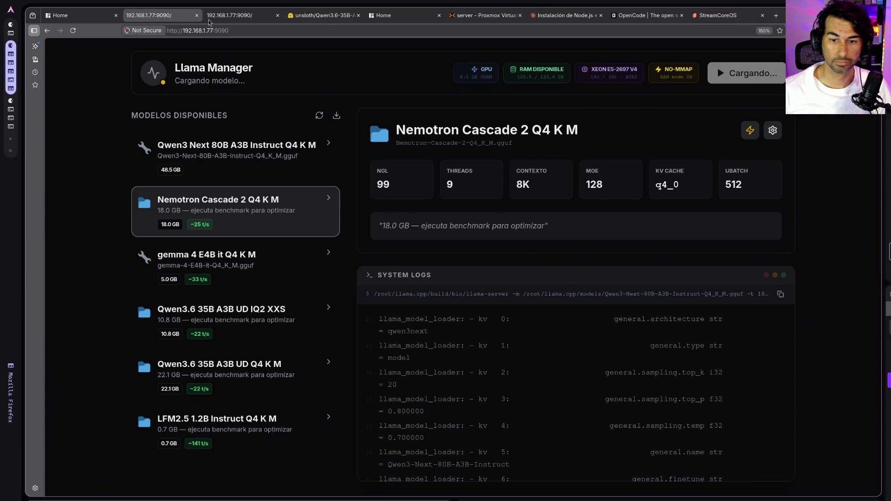
pyautogui.click(228, 21)
# - Select and inspect the Qwen3 Next launch command arguments from -m onward in Llama Manager
pyautogui.moveTo(598, 253)
pyautogui.mouseDown()
pyautogui.moveTo(804, 242)
pyautogui.moveTo(805, 254)
pyautogui.mouseUp()
pyautogui.click(556, 321)
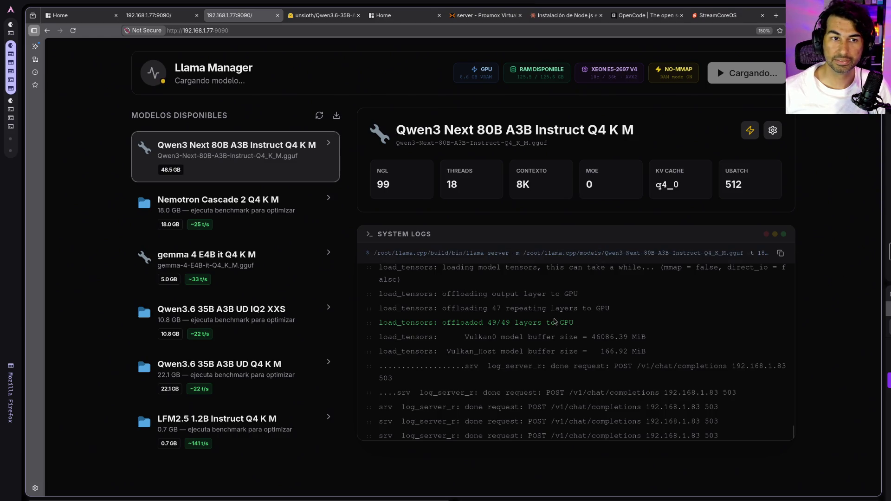
pyautogui.click(178, 18)
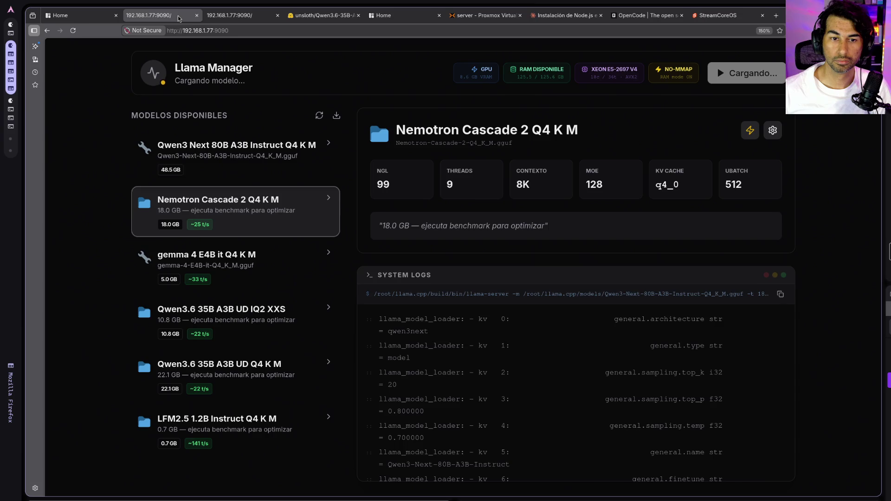
pyautogui.moveTo(93, 16)
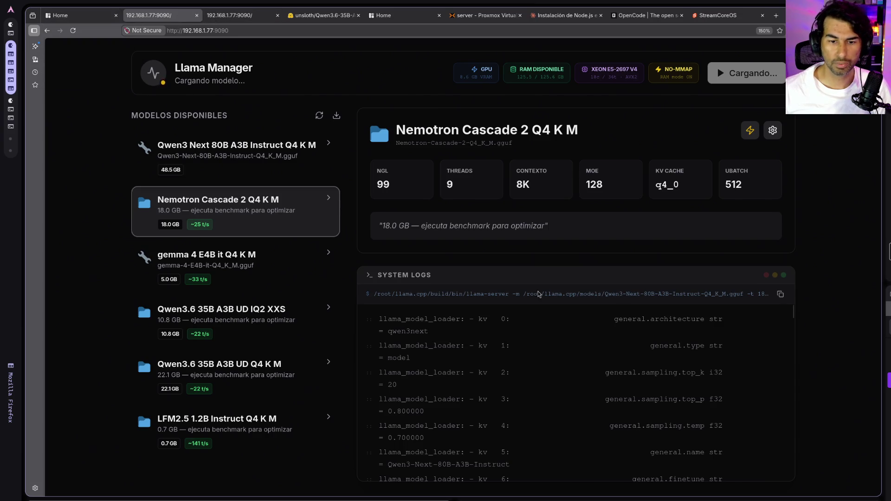
pyautogui.moveTo(514, 294); pyautogui.dragTo(771, 294)
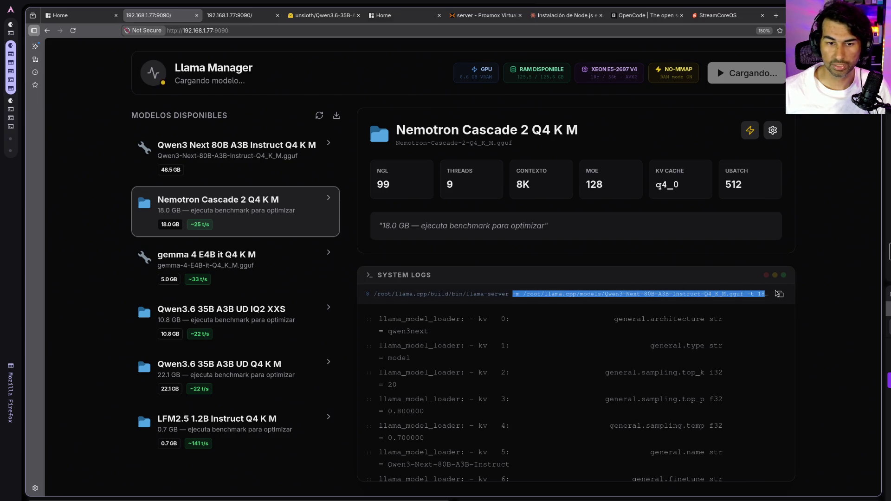
pyautogui.click(530, 362)
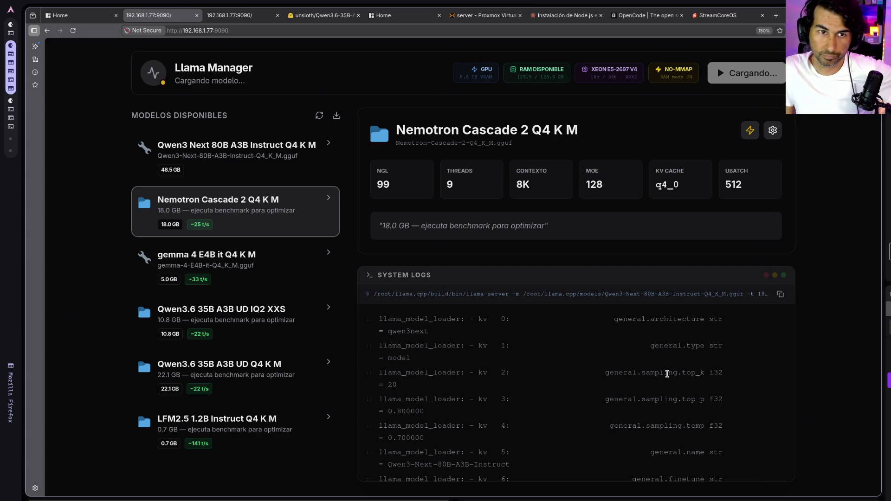
pyautogui.click(218, 14)
# - Load the llama.cpp page on port 8080, see the model still loading, then close it
pyautogui.doubleClick(232, 29)
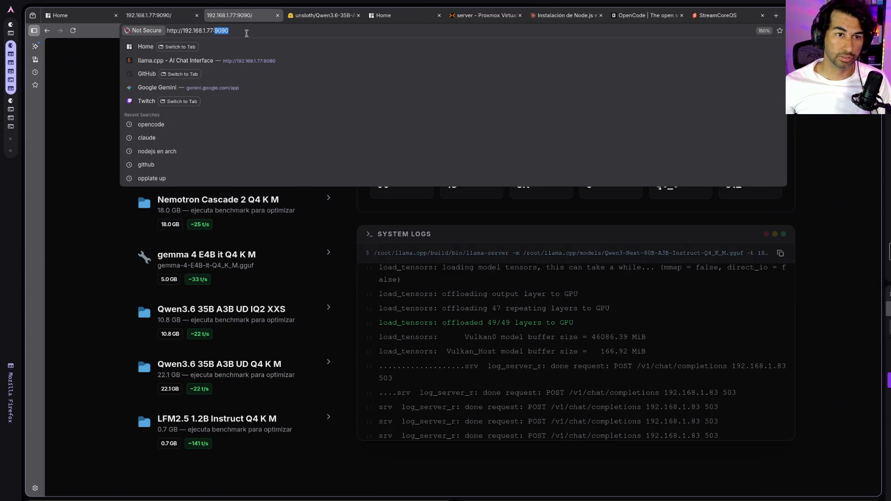
pyautogui.write('8080')
pyautogui.press('Return')
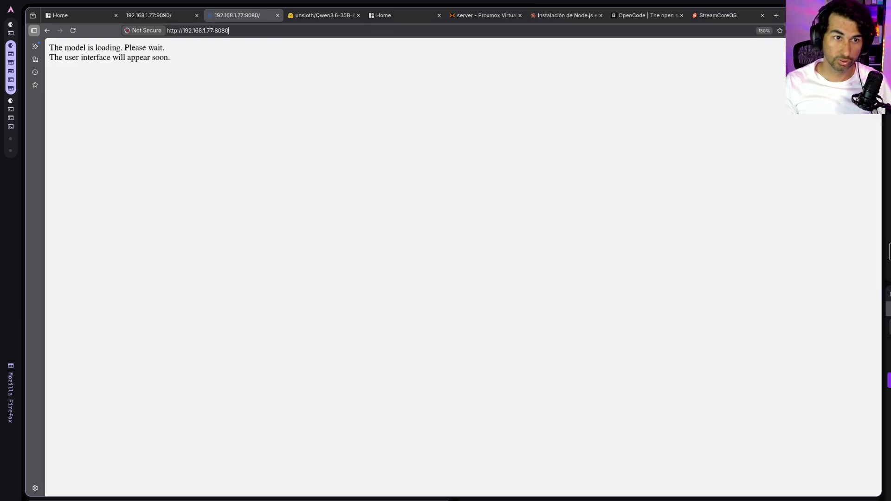
pyautogui.middleClick(241, 15)
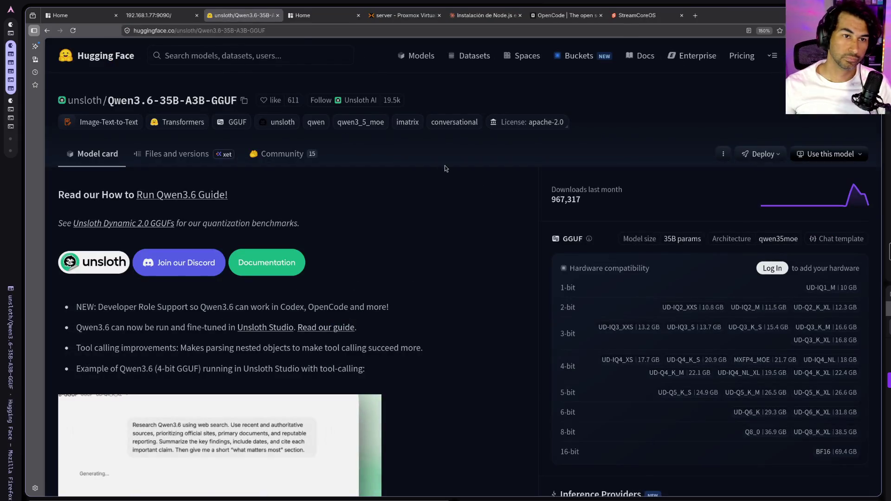
pyautogui.click(153, 15)
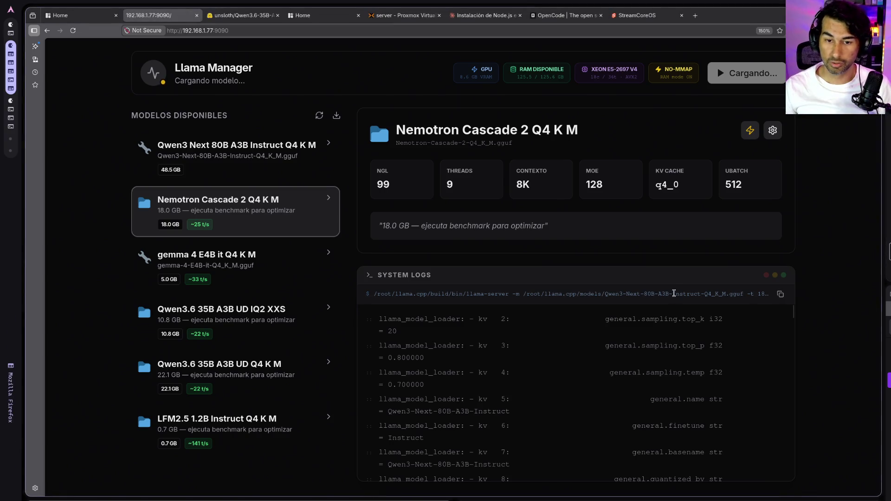
# - Inspect the launch command element in Firefox DevTools and copy its full command text
pyautogui.rightClick(676, 295)
pyautogui.click(695, 386)
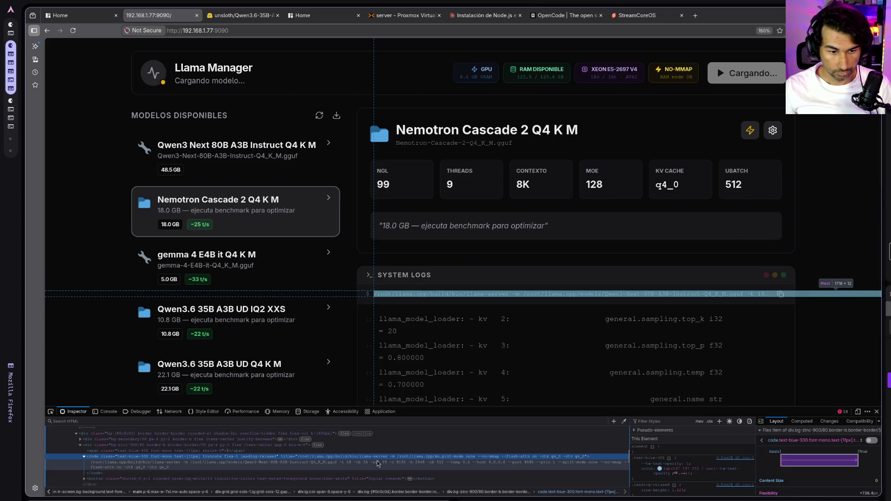
pyautogui.doubleClick(454, 456)
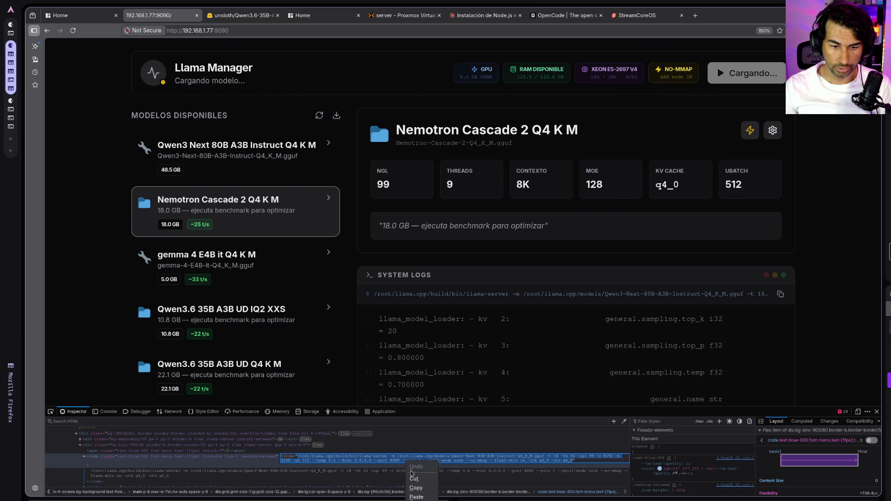
pyautogui.click(415, 489)
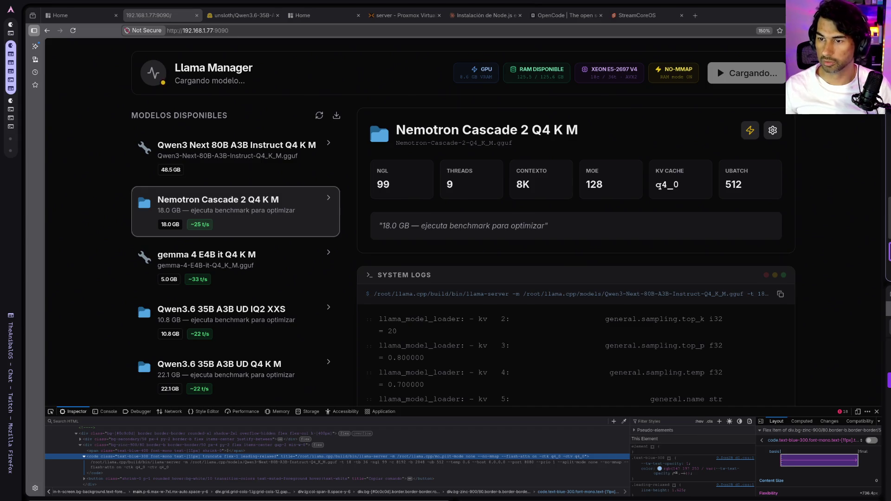
# - Close the developer tools and show the Qwen3 Next 80B A3B Instruct Q4 K M settings
pyautogui.click(782, 319)
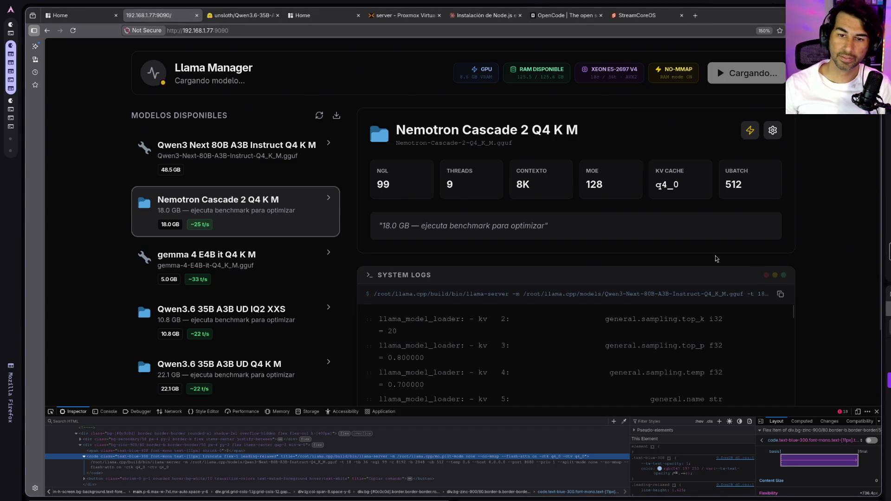
pyautogui.click(877, 413)
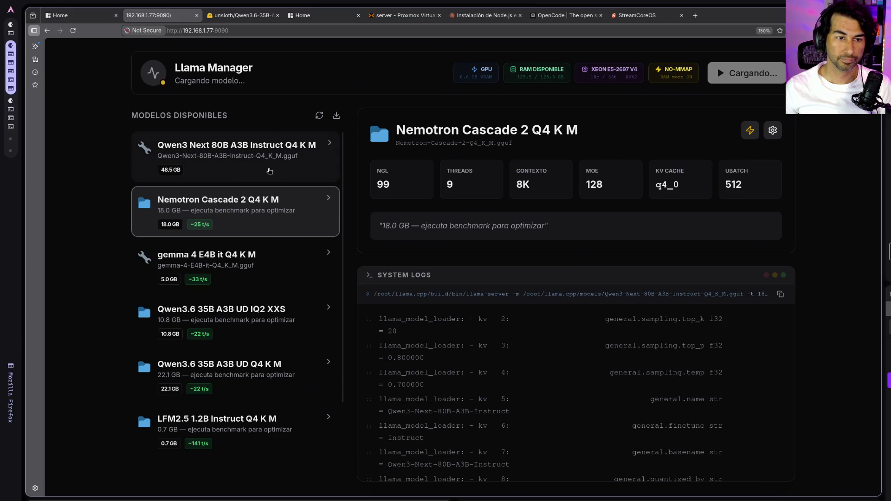
pyautogui.click(269, 171)
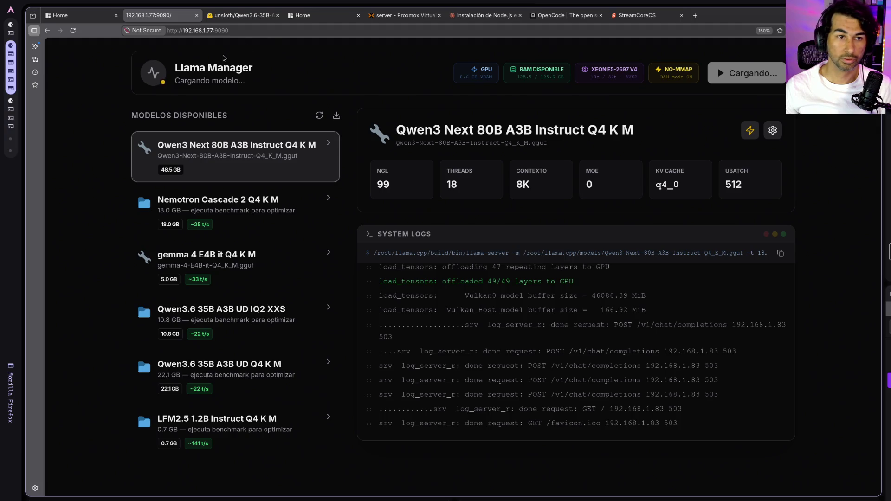
# - Point the Hugging Face tab at the llama.cpp server on 192.168.1.77:8080, then open a terminal over OpenCode
pyautogui.click(256, 15)
pyautogui.click(269, 29)
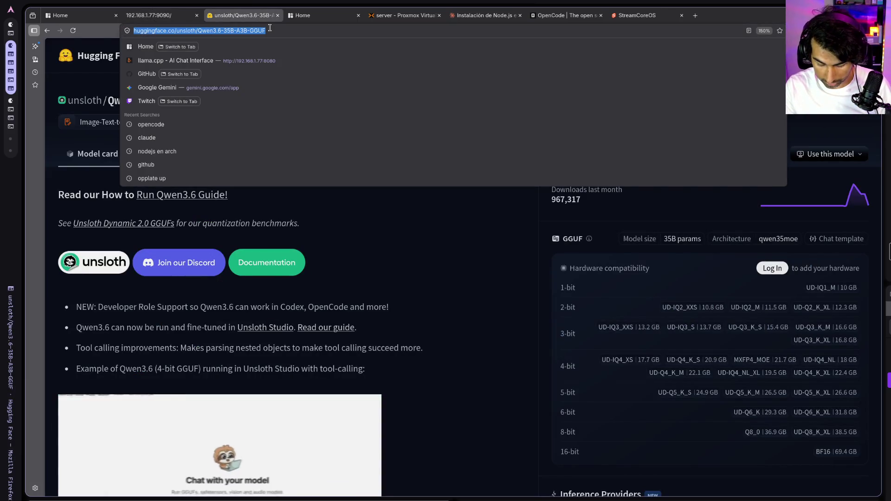
pyautogui.write('8080')
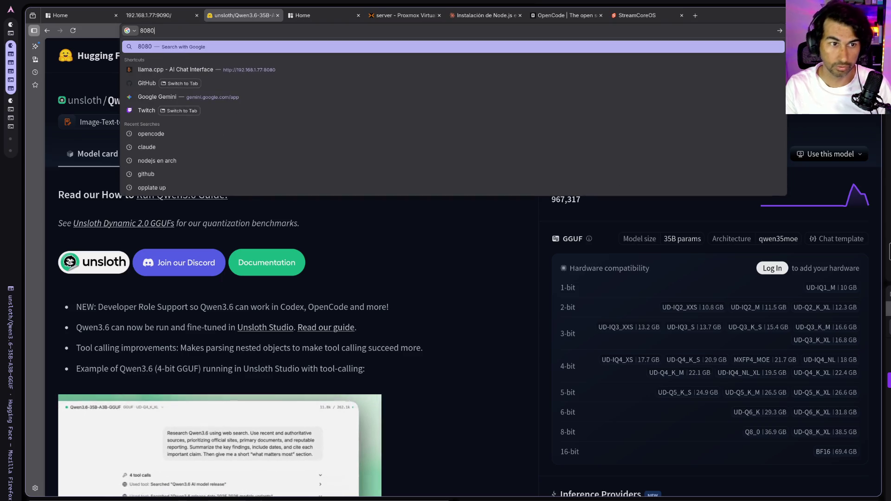
pyautogui.click(242, 153)
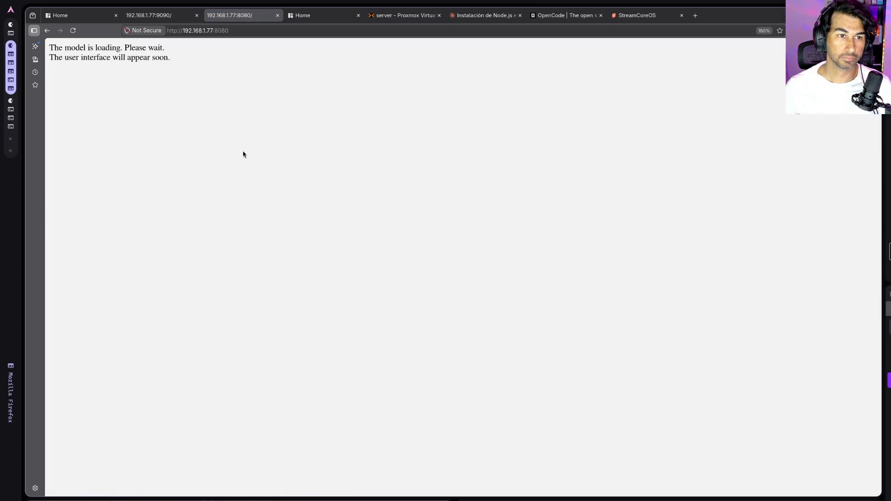
pyautogui.click(573, 19)
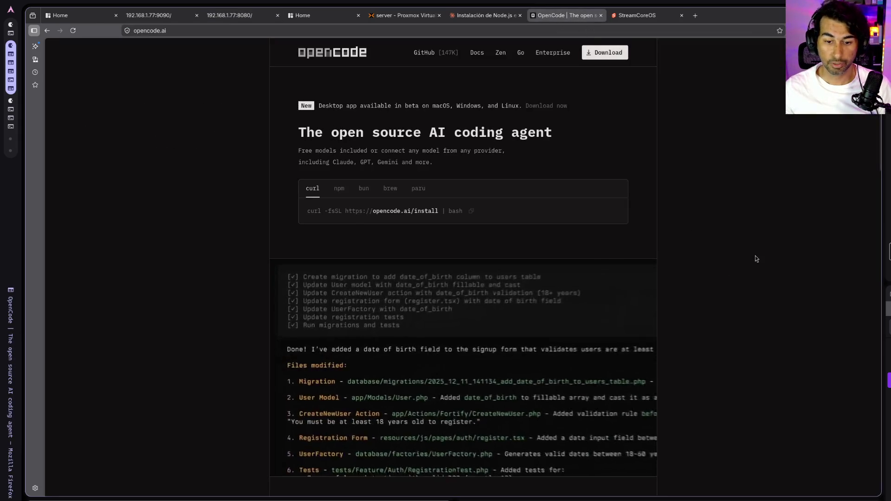
pyautogui.press('super+Return')
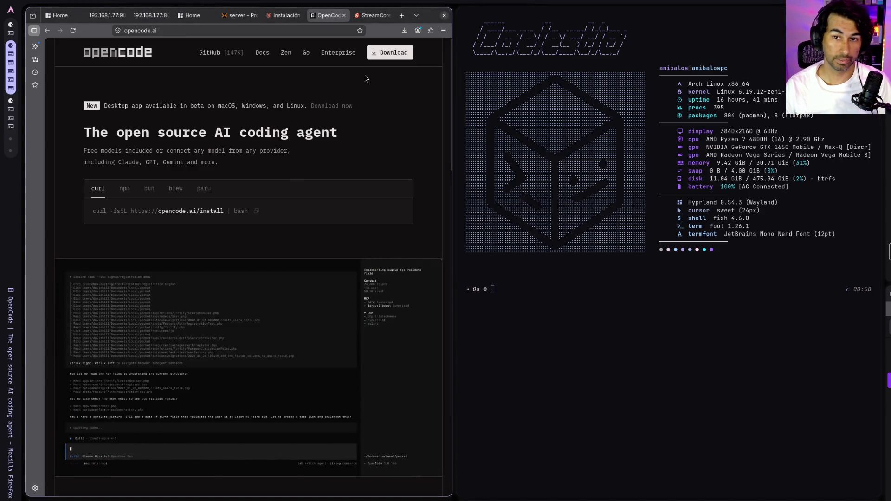
# - Recall ssh root@llama from fish history and run it to reach the Ubuntu 24.04 LTS prompt
pyautogui.doubleClick(783, 147)
pyautogui.click(787, 195)
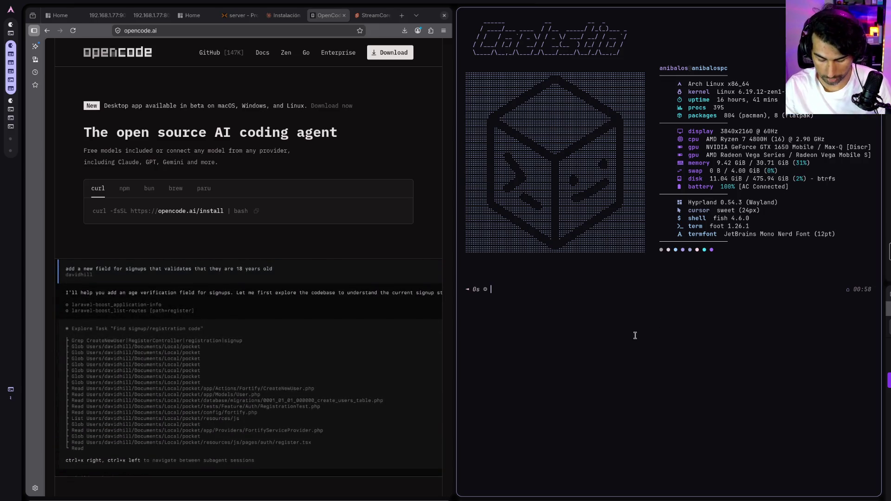
pyautogui.hotkey('ctrl', 'r')
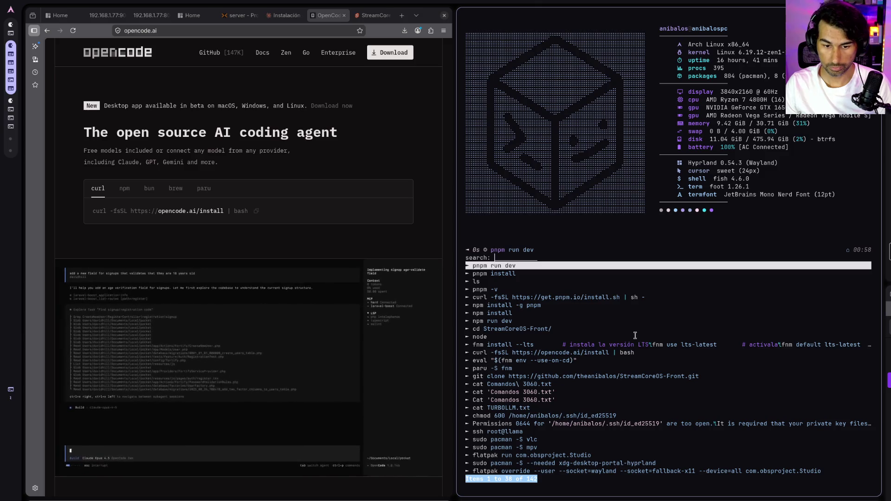
pyautogui.hotkey('ctrl', 'l')
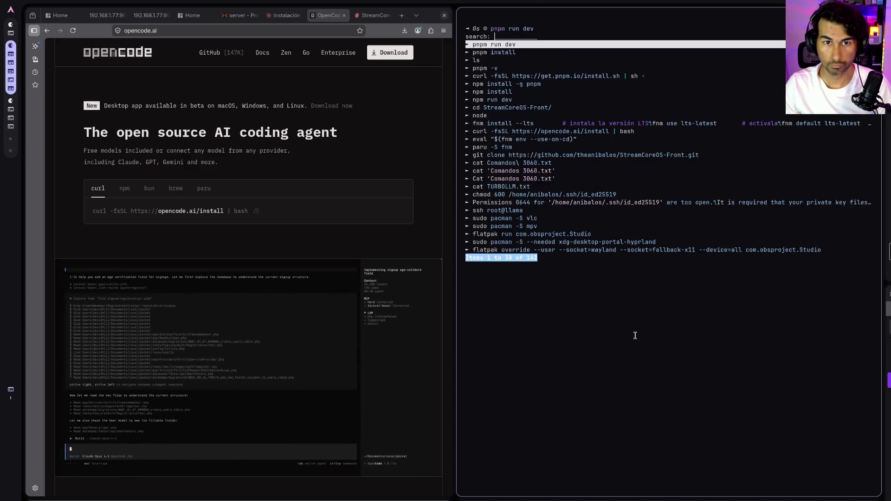
pyautogui.press('Escape')
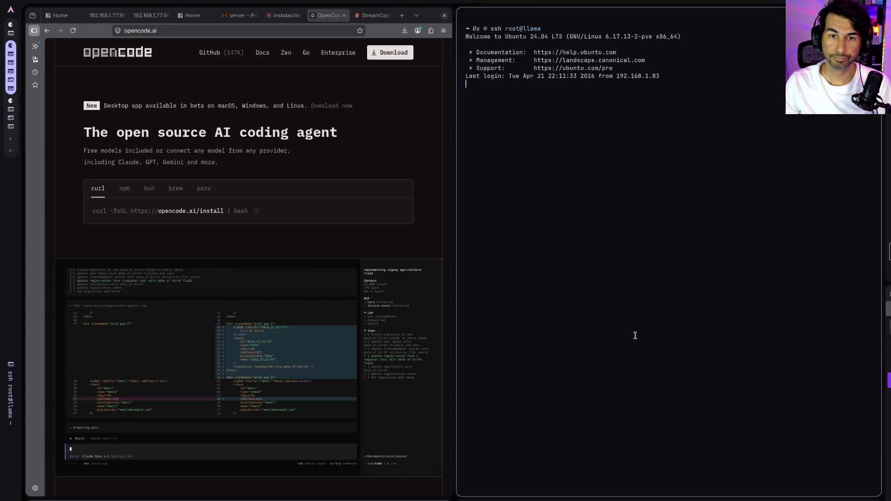
# - Enlarge the terminal font twice and clear the remote screen to a fresh prompt
pyautogui.press('Return')
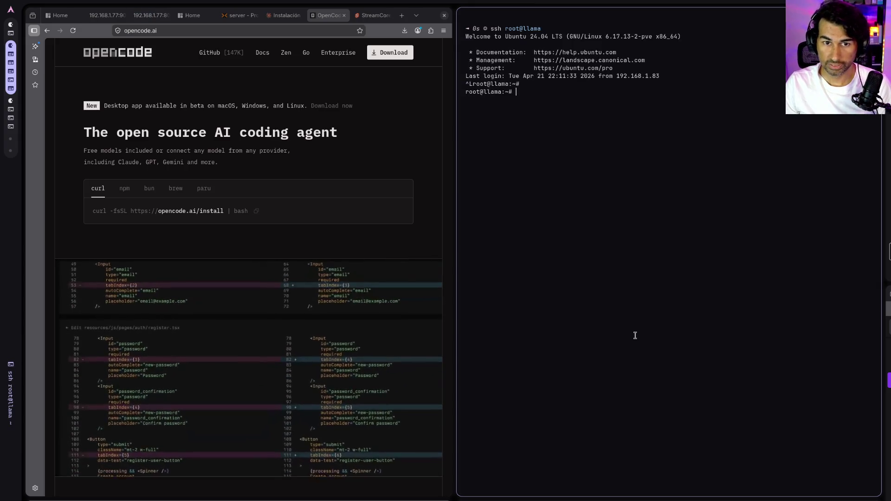
pyautogui.write('cd llama')
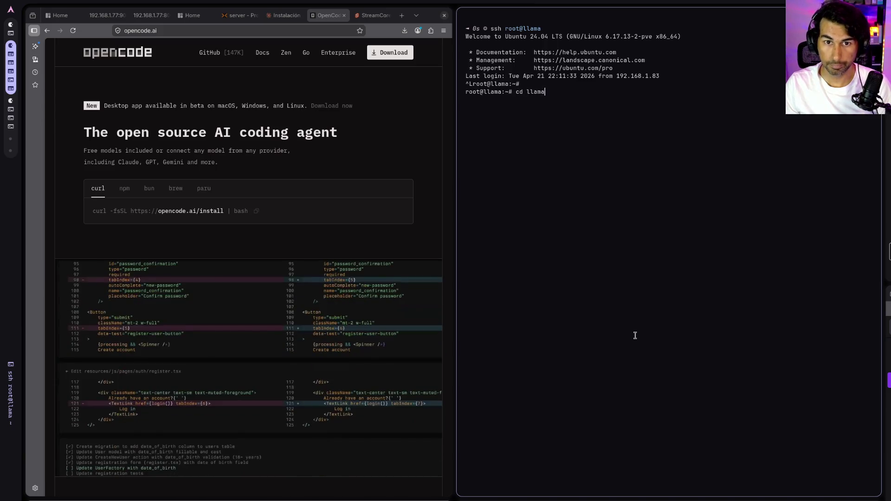
pyautogui.scroll(10, 635, 335)
pyautogui.hotkey('ctrl', '=')
pyautogui.hotkey('ctrl', '=')
pyautogui.hotkey('ctrl', '=')
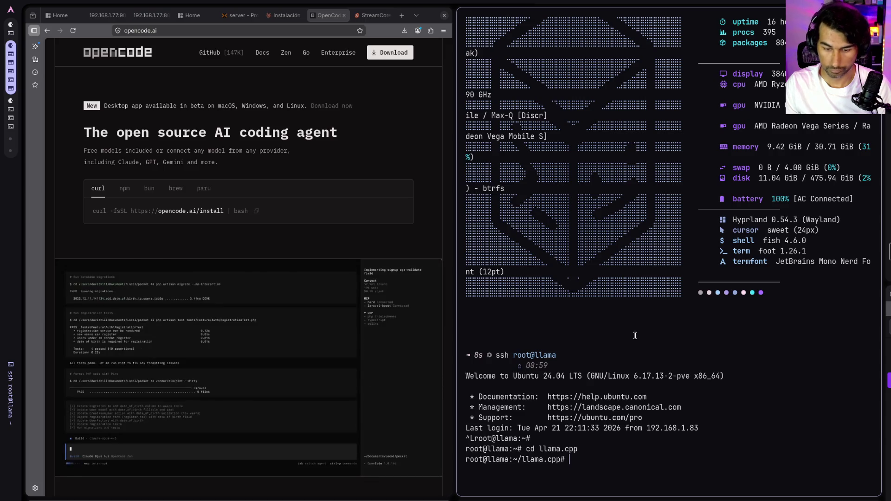
pyautogui.press('Return')
pyautogui.press('Return')
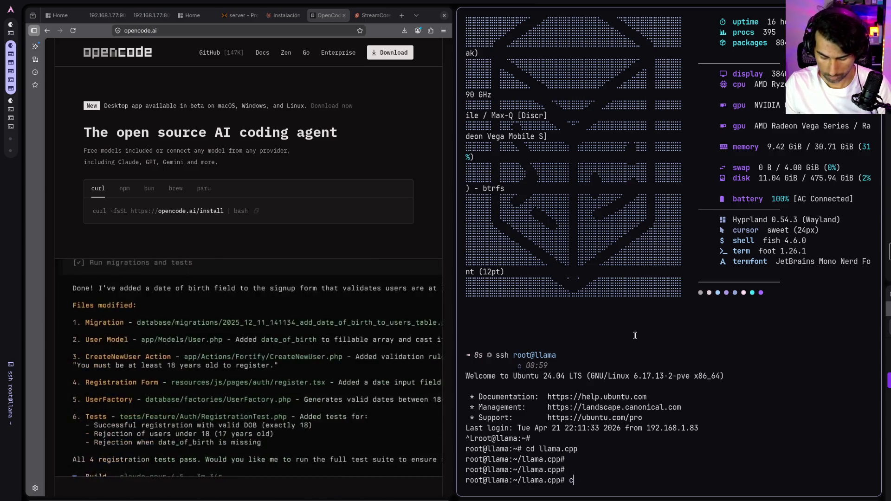
pyautogui.write('clear')
pyautogui.press('Return')
pyautogui.write('cl')
pyautogui.press('Return')
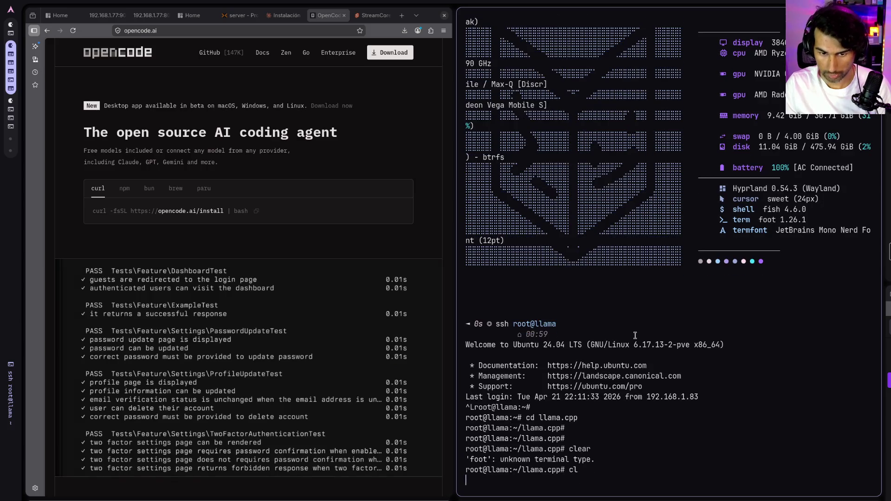
pyautogui.hotkey('ctrl', 'c')
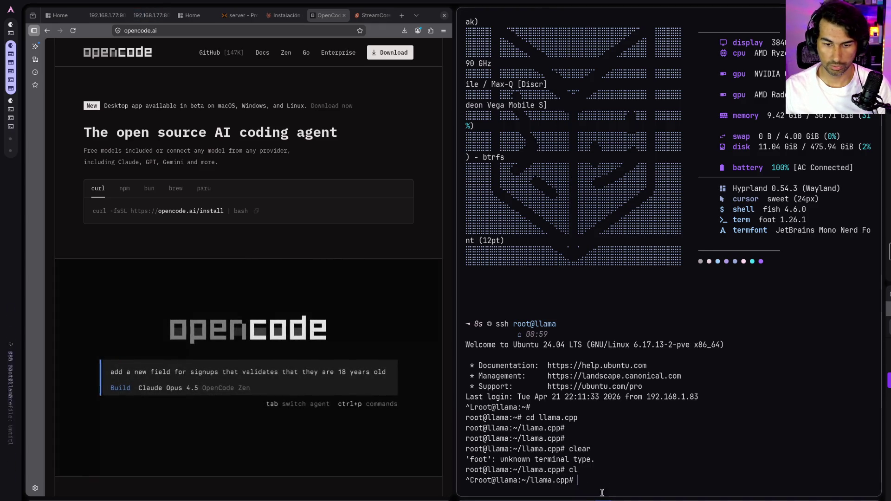
pyautogui.hotkey('ctrl', '=')
pyautogui.hotkey('ctrl', '=')
pyautogui.hotkey('ctrl', '=')
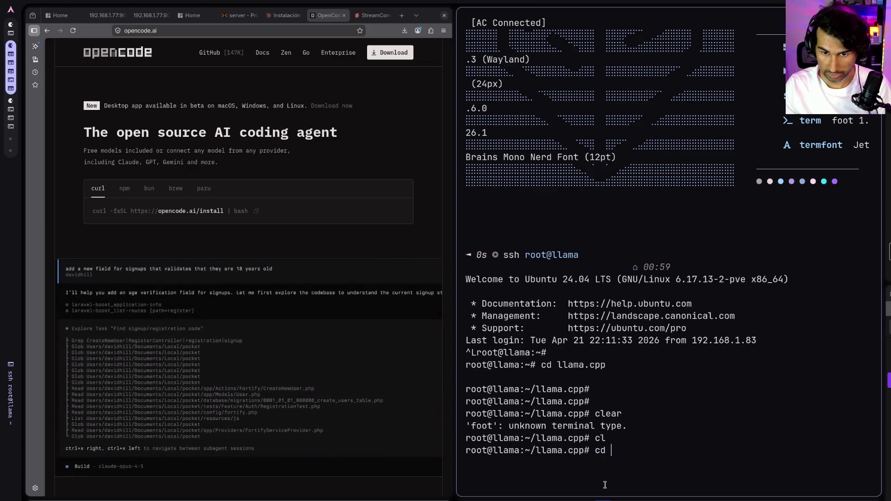
# - Enter llama.cpp and then its build folder, listing the contents of each with ls
pyautogui.write('cd ')
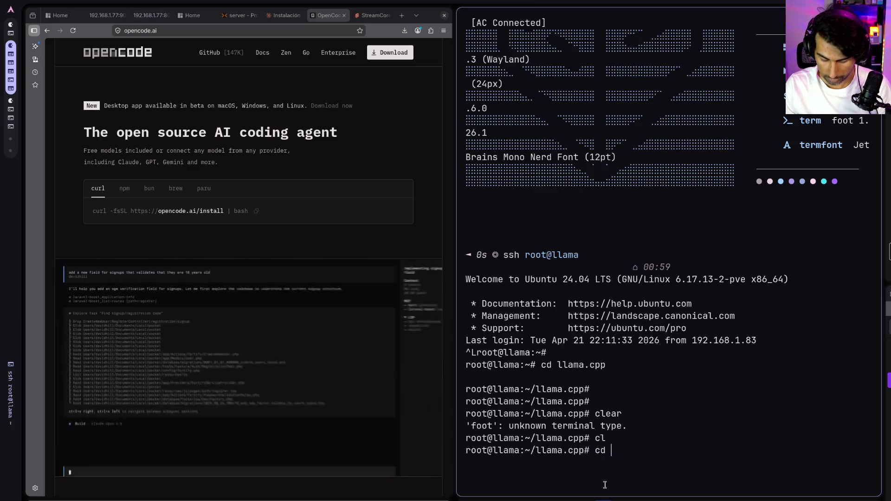
pyautogui.write('ll')
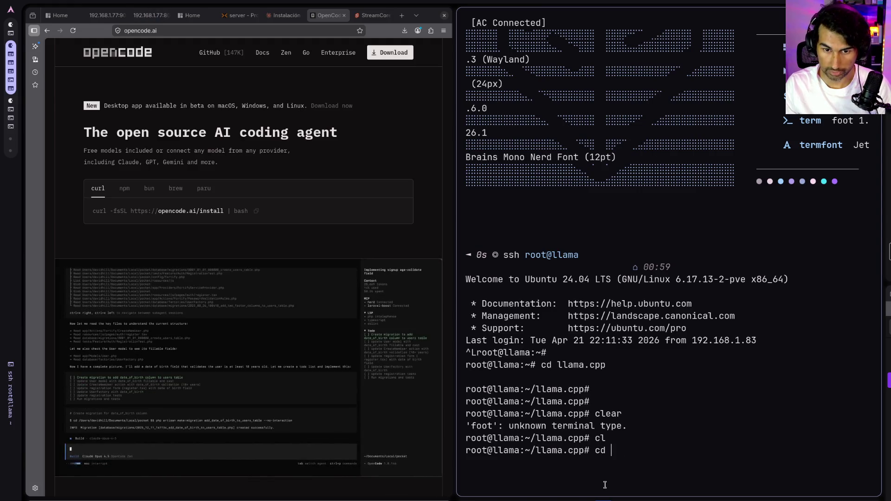
pyautogui.press('BackSpace')
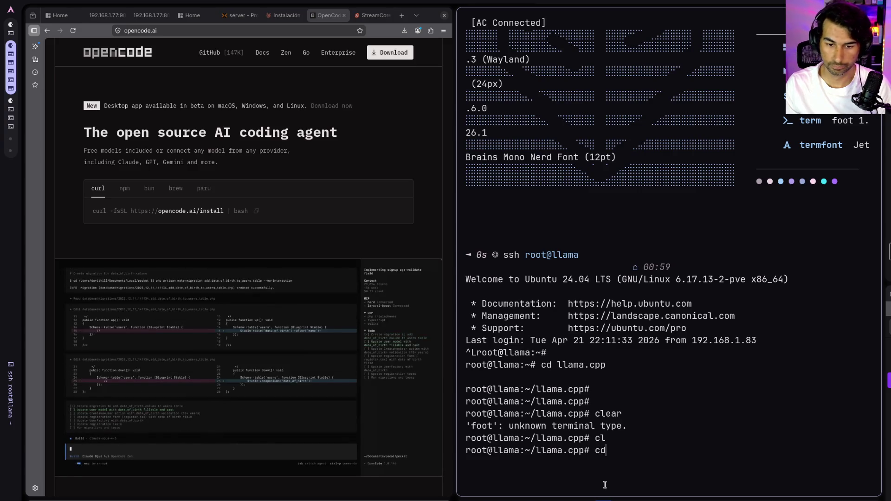
pyautogui.write('ls')
pyautogui.press('Return')
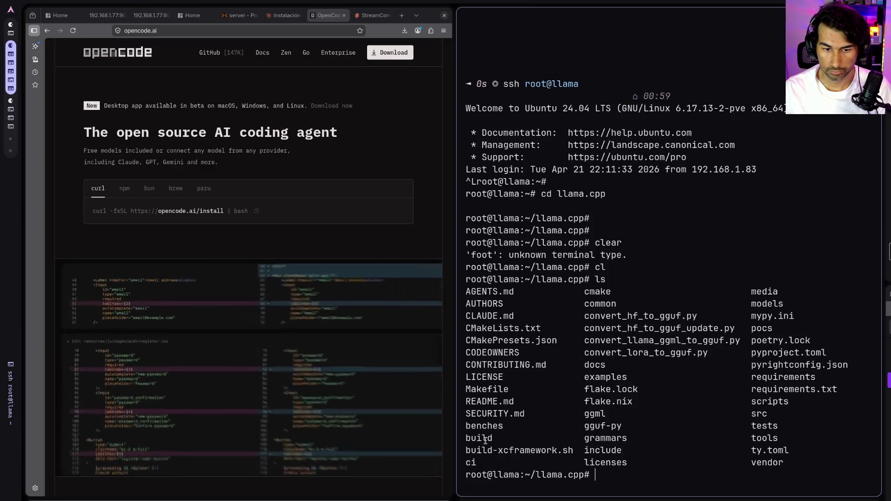
pyautogui.write('cd bu')
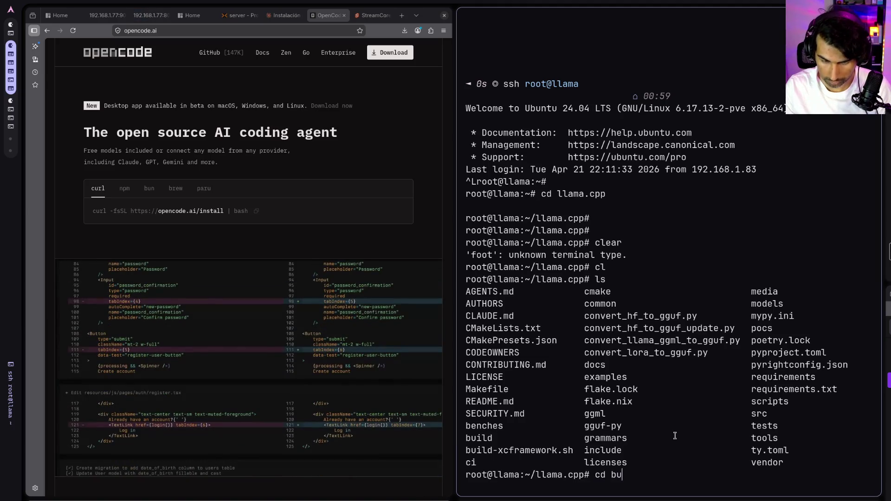
pyautogui.press('Tab')
pyautogui.press('Return')
pyautogui.write('ls')
pyautogui.press('Return')
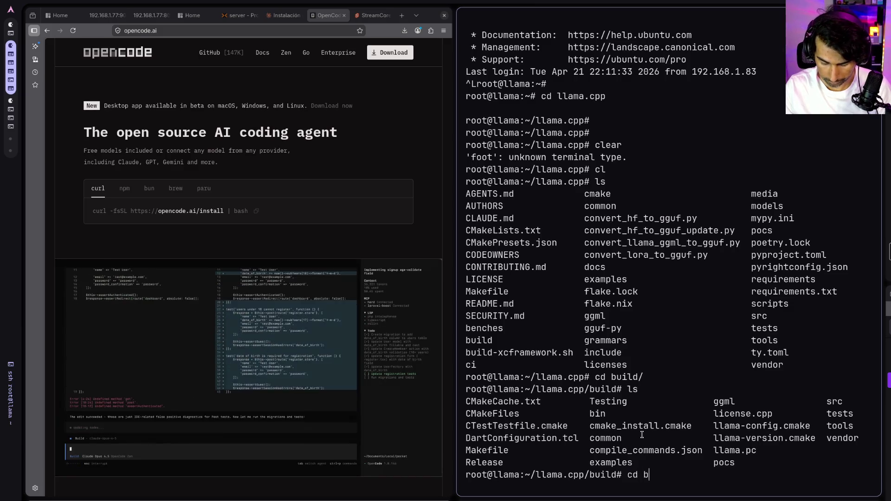
# - Enter build/bin and list the compiled programs such as llama-server and llama-cli
pyautogui.press('Return')
pyautogui.write('ls')
pyautogui.press('Return')
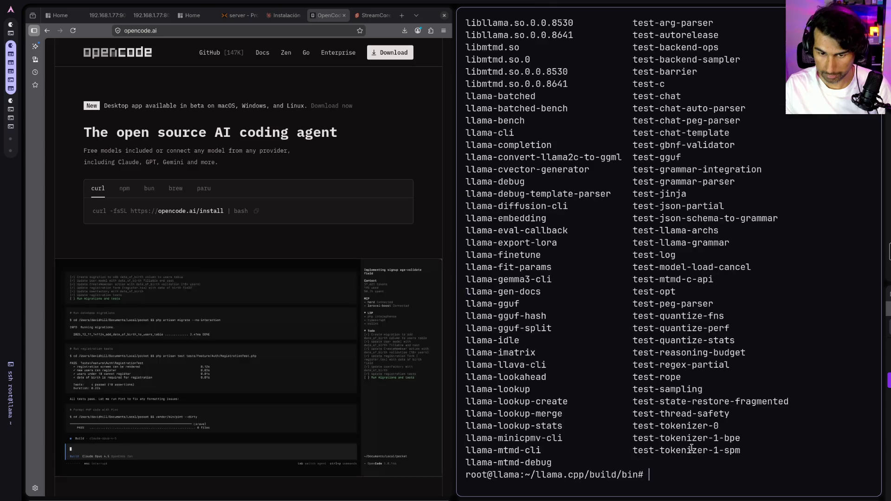
pyautogui.scroll(7, 566, 346)
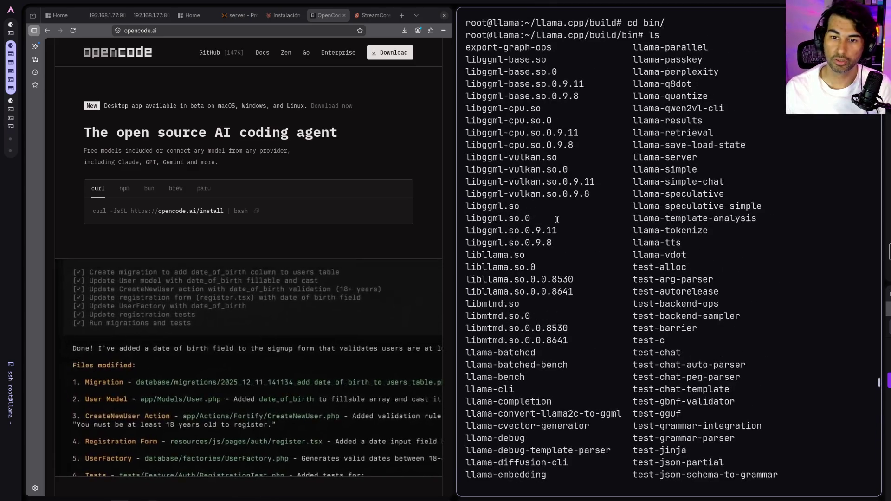
pyautogui.scroll(-7, 546, 90)
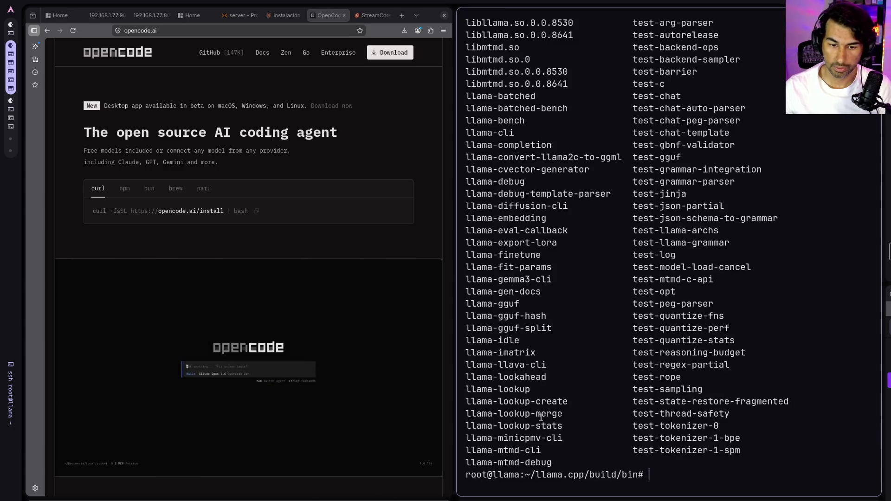
pyautogui.scroll(8, 670, 399)
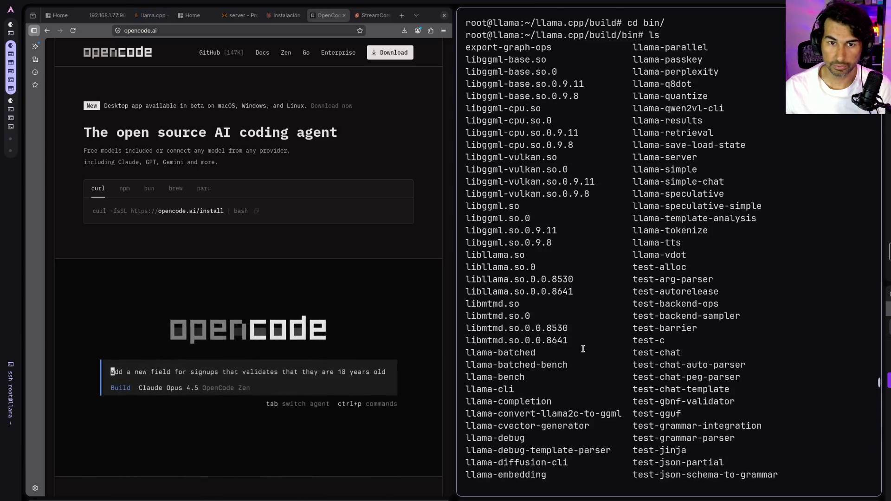